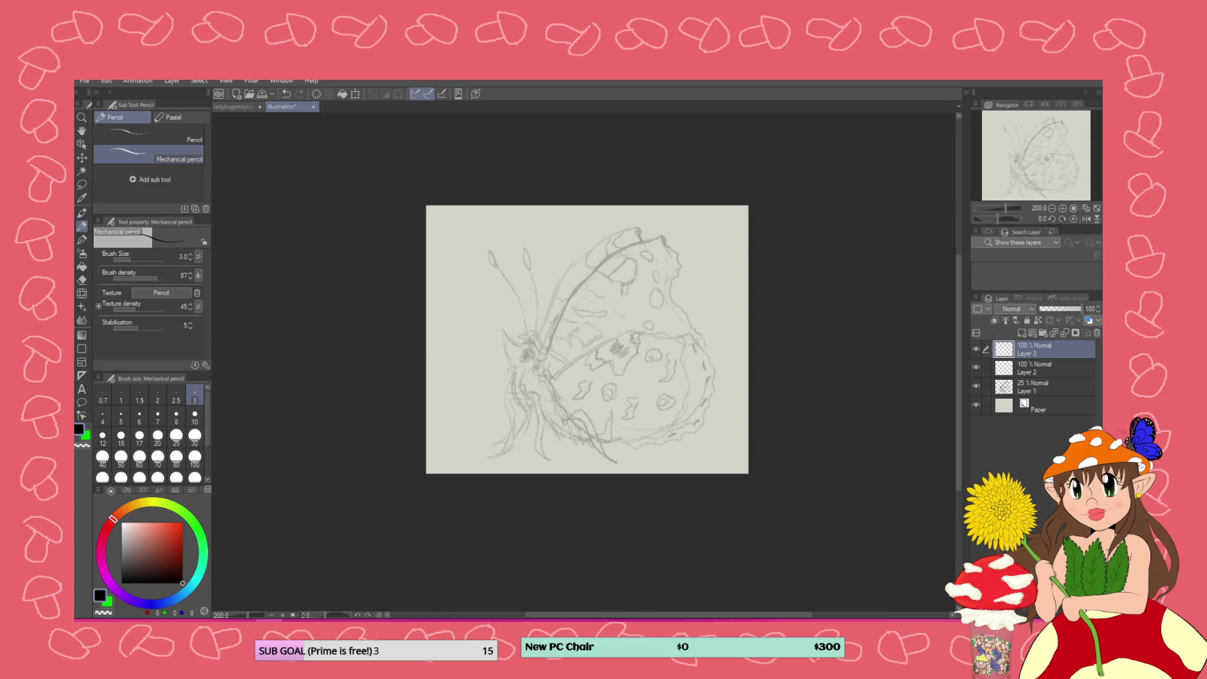
# Delete Layer 3 and add a new raster layer named 'pallet' on top
pyautogui.scroll(2, 638, 321)
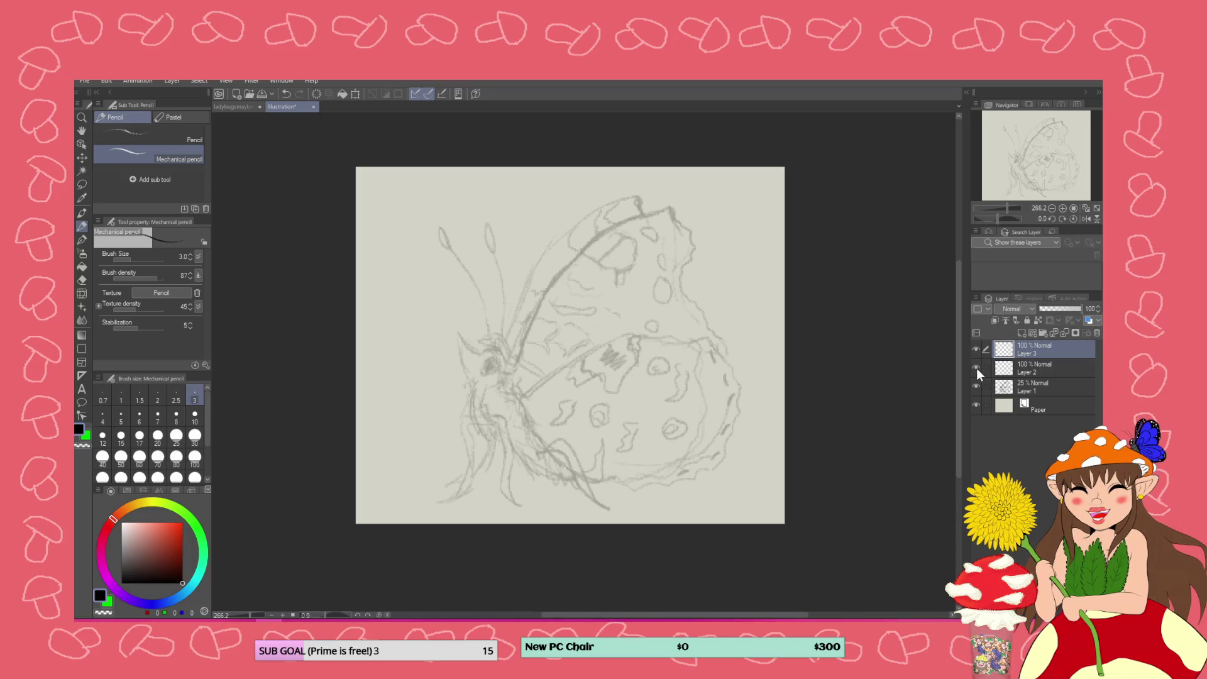
pyautogui.rightClick(1069, 346)
pyautogui.click(1031, 162)
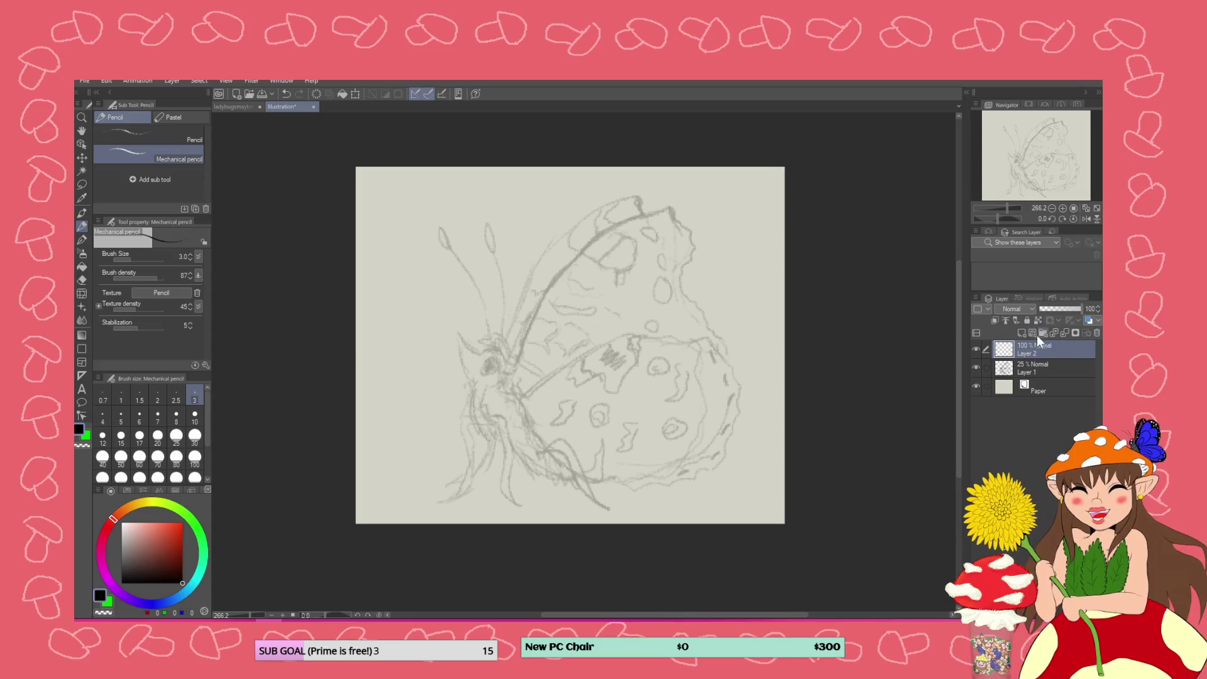
pyautogui.click(1021, 332)
pyautogui.write('pallet')
pyautogui.press('Return')
# Rename Layer 2 to 'lineart'
pyautogui.doubleClick(1027, 369)
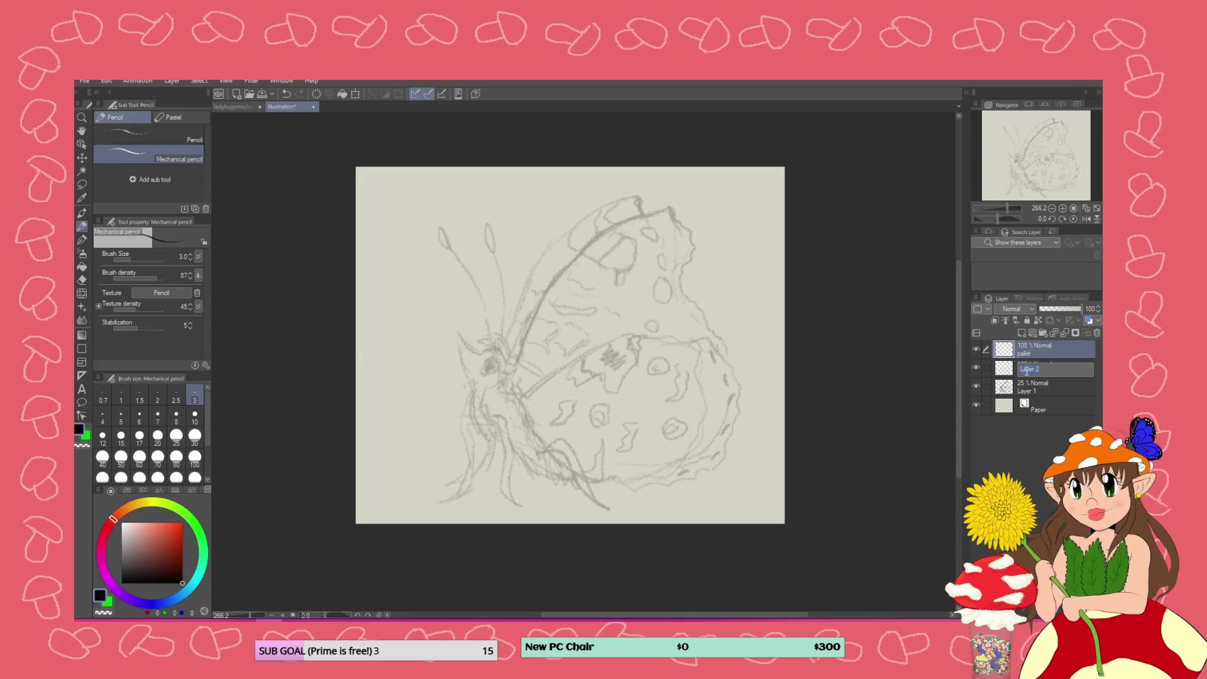
pyautogui.write('lineart')
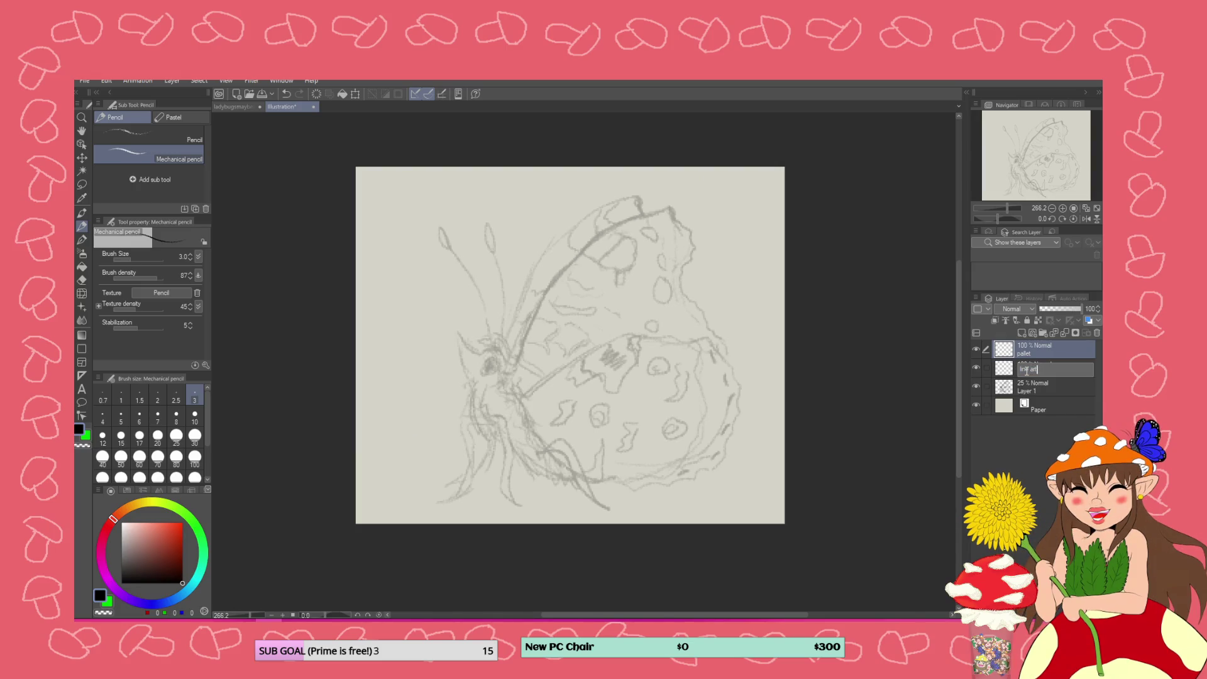
pyautogui.press('Return')
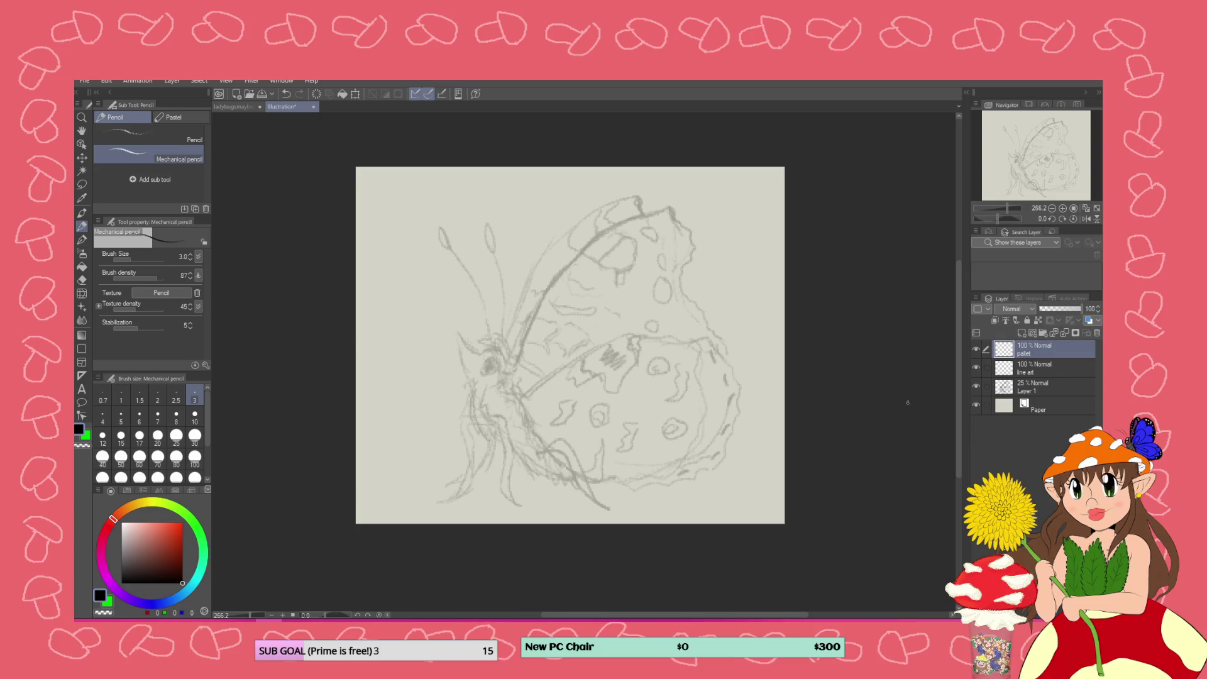
# Pick a dark red drawing colour, brighten it slightly and shift the hue toward orange-brown
pyautogui.click(183, 552)
pyautogui.moveTo(202, 550); pyautogui.dragTo(202, 550)
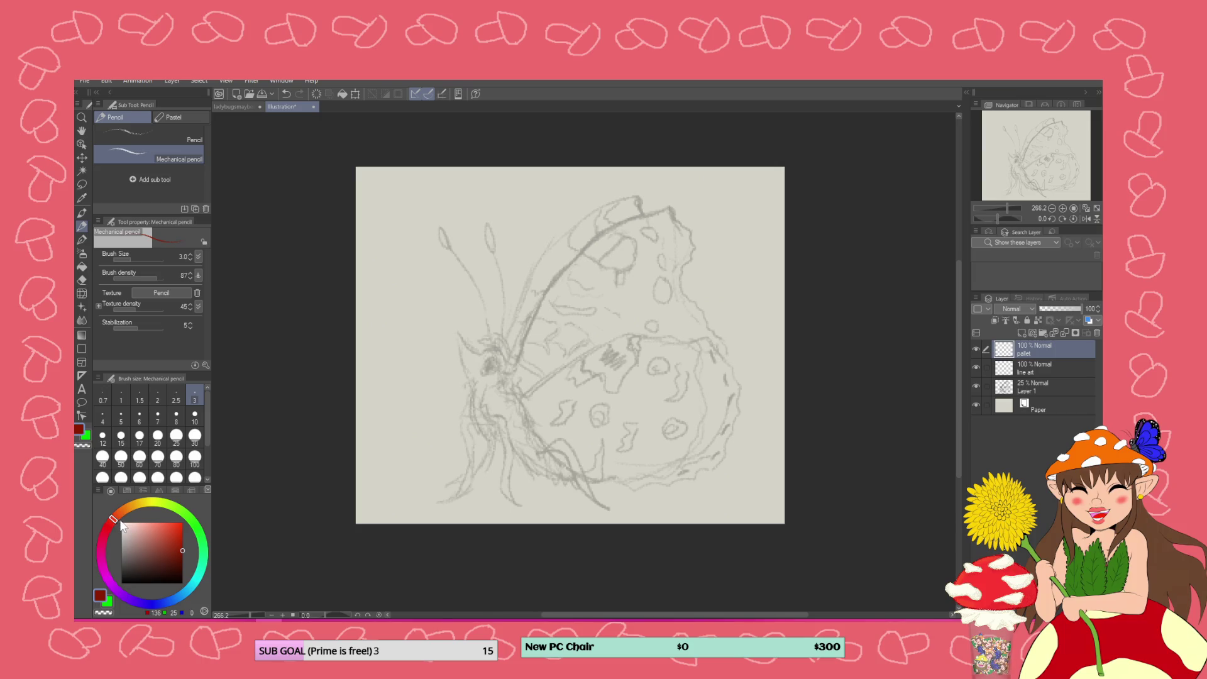
pyautogui.moveTo(114, 518); pyautogui.dragTo(122, 510)
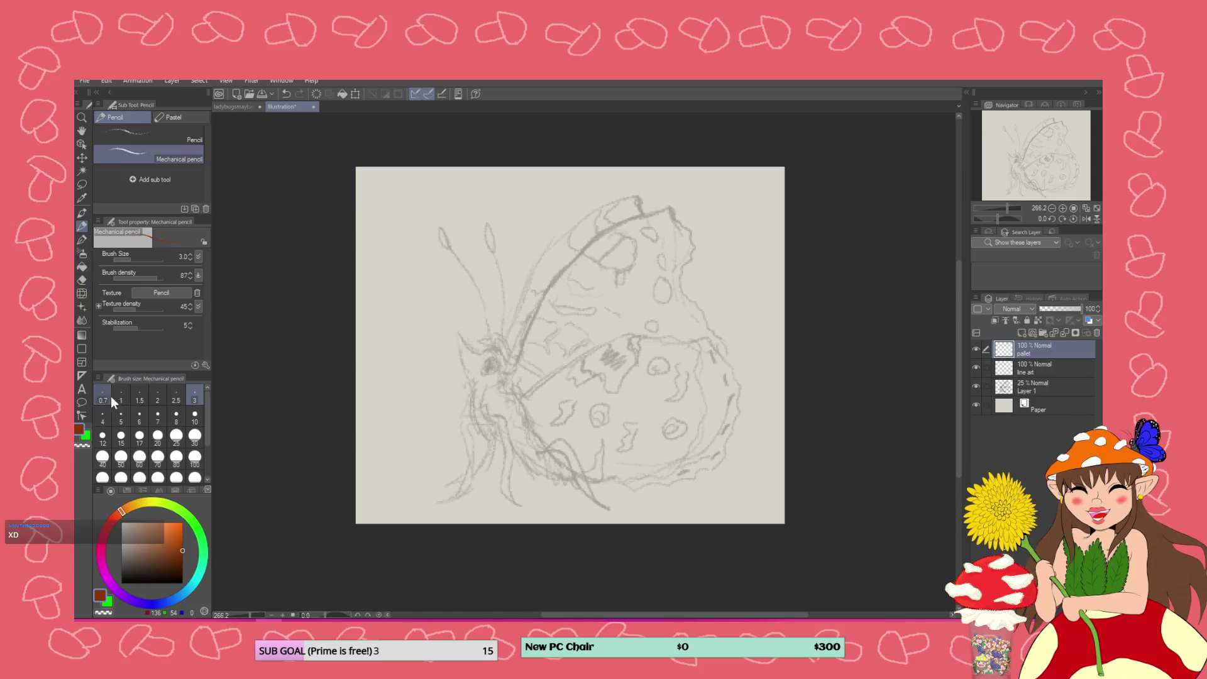
# Set the pencil size to 4 and start a brown line along the inner wing
pyautogui.moveTo(400, 258)
pyautogui.mouseDown()
pyautogui.moveTo(425, 337)
pyautogui.moveTo(453, 356)
pyautogui.mouseUp()
pyautogui.hotkey('ctrl', 'z')
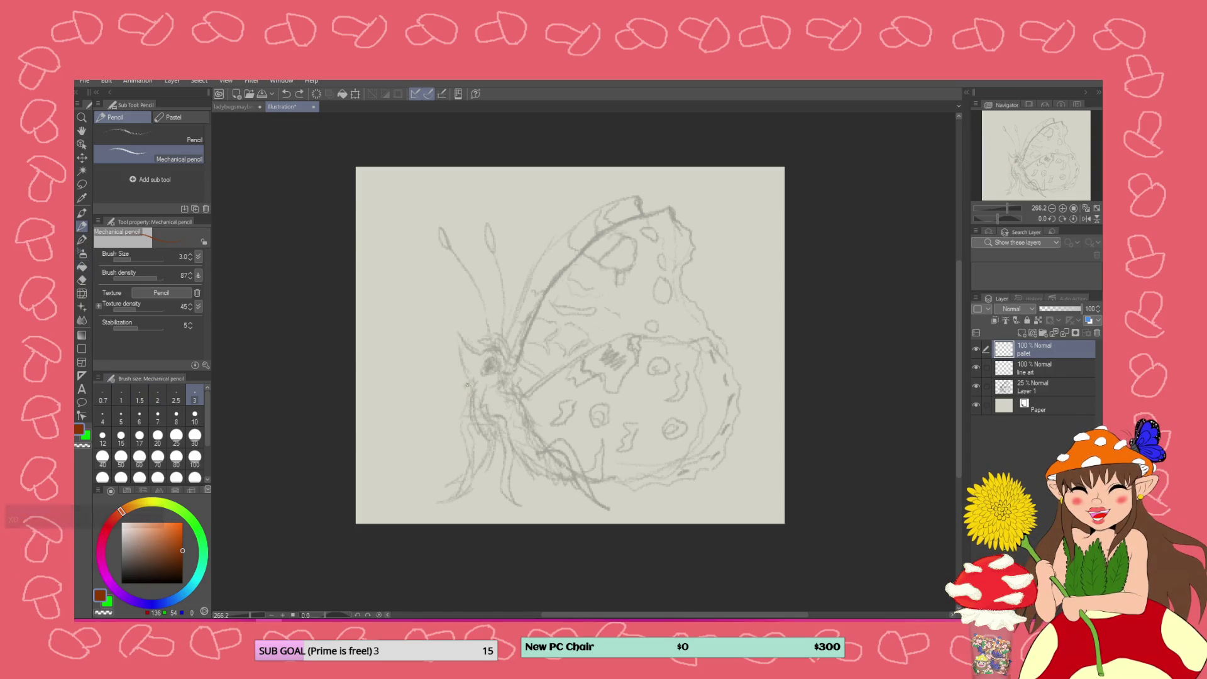
pyautogui.click(102, 417)
pyautogui.moveTo(552, 340)
pyautogui.mouseDown()
pyautogui.moveTo(501, 350)
pyautogui.moveTo(426, 408)
pyautogui.mouseUp()
pyautogui.hotkey('ctrl', 'z')
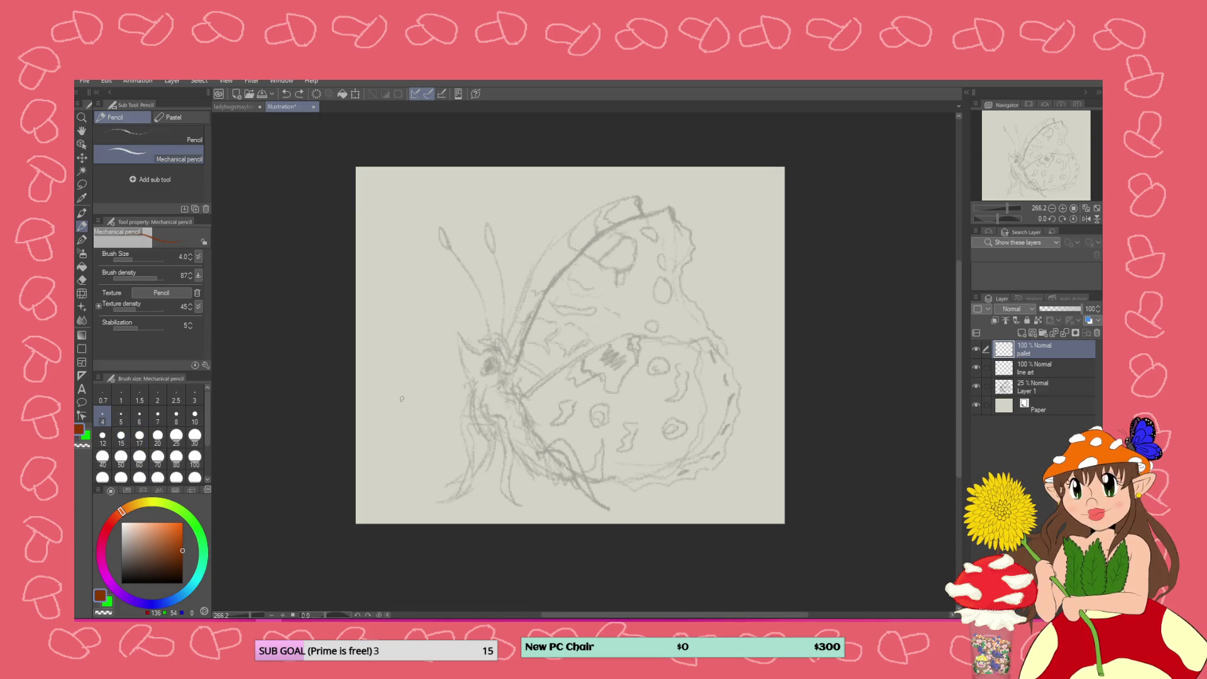
pyautogui.moveTo(533, 317)
pyautogui.mouseDown()
pyautogui.moveTo(578, 323)
pyautogui.moveTo(594, 341)
pyautogui.moveTo(565, 356)
pyautogui.moveTo(526, 343)
pyautogui.mouseUp()
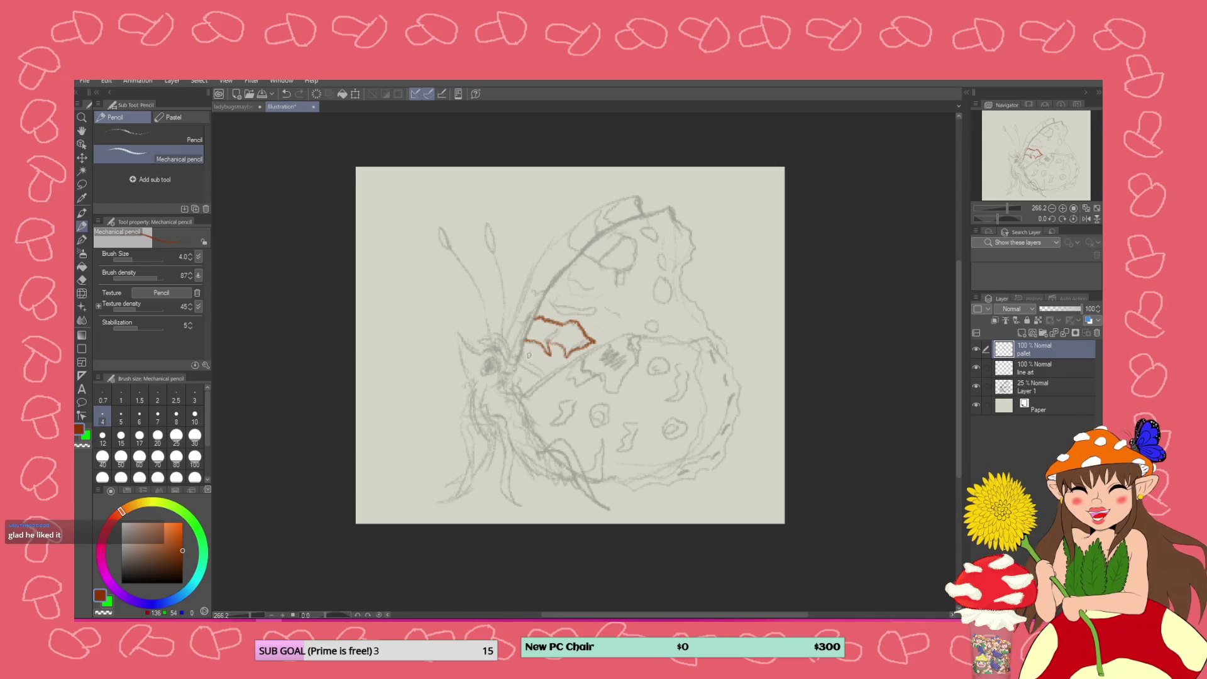
# Draw curved red-brown lines down and across the wing, then hatch the inner wing
pyautogui.hotkey('ctrl', 'z')
pyautogui.hotkey('ctrl', 'z')
pyautogui.hotkey('ctrl', 'z')
pyautogui.moveTo(528, 344)
pyautogui.mouseDown()
pyautogui.moveTo(554, 372)
pyautogui.moveTo(589, 328)
pyautogui.moveTo(599, 351)
pyautogui.mouseUp()
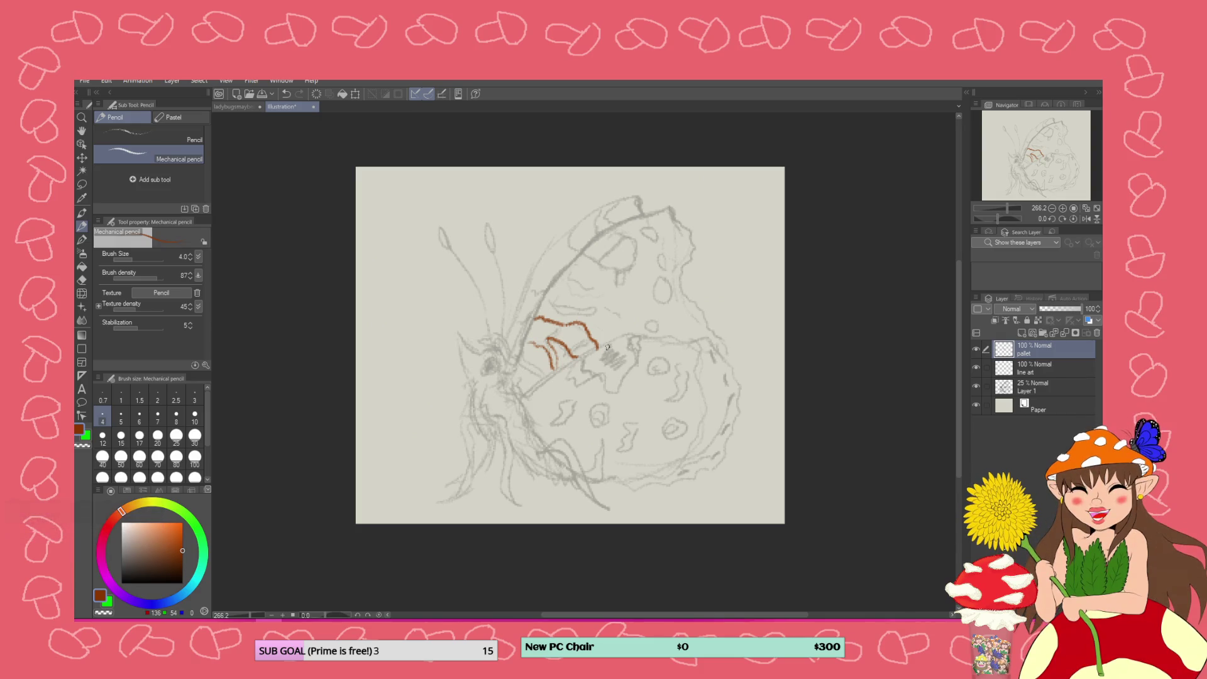
pyautogui.hotkey('ctrl', 'z')
pyautogui.moveTo(564, 325); pyautogui.dragTo(637, 334)
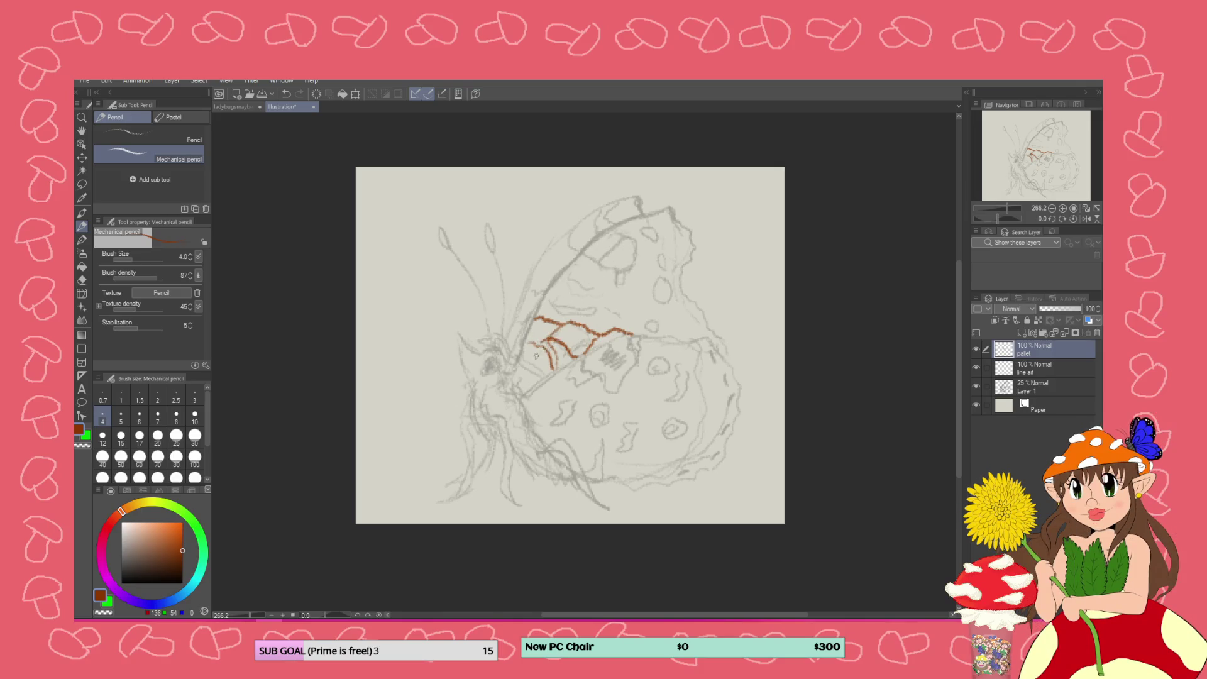
pyautogui.moveTo(527, 343)
pyautogui.mouseDown()
pyautogui.moveTo(542, 381)
pyautogui.moveTo(534, 368)
pyautogui.mouseUp()
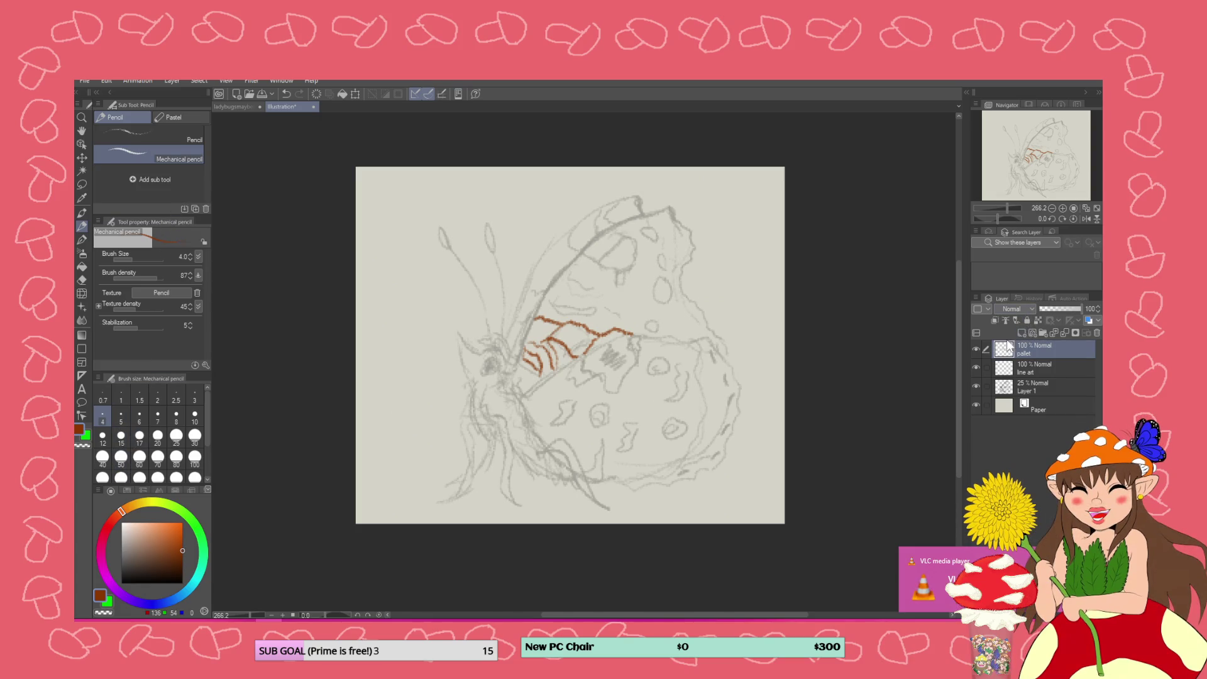
# Name the inked layer 'LineArt' and the layer below it 'pallet'
pyautogui.write('LineArt')
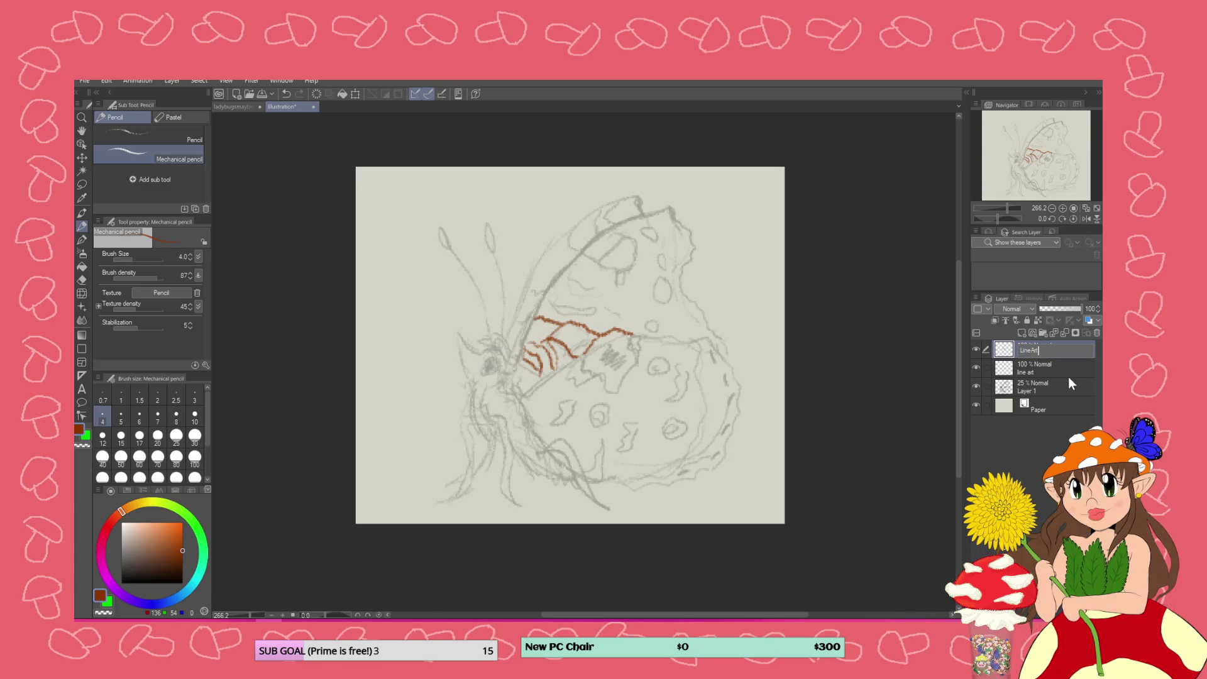
pyautogui.doubleClick(1024, 372)
pyautogui.write('pallet')
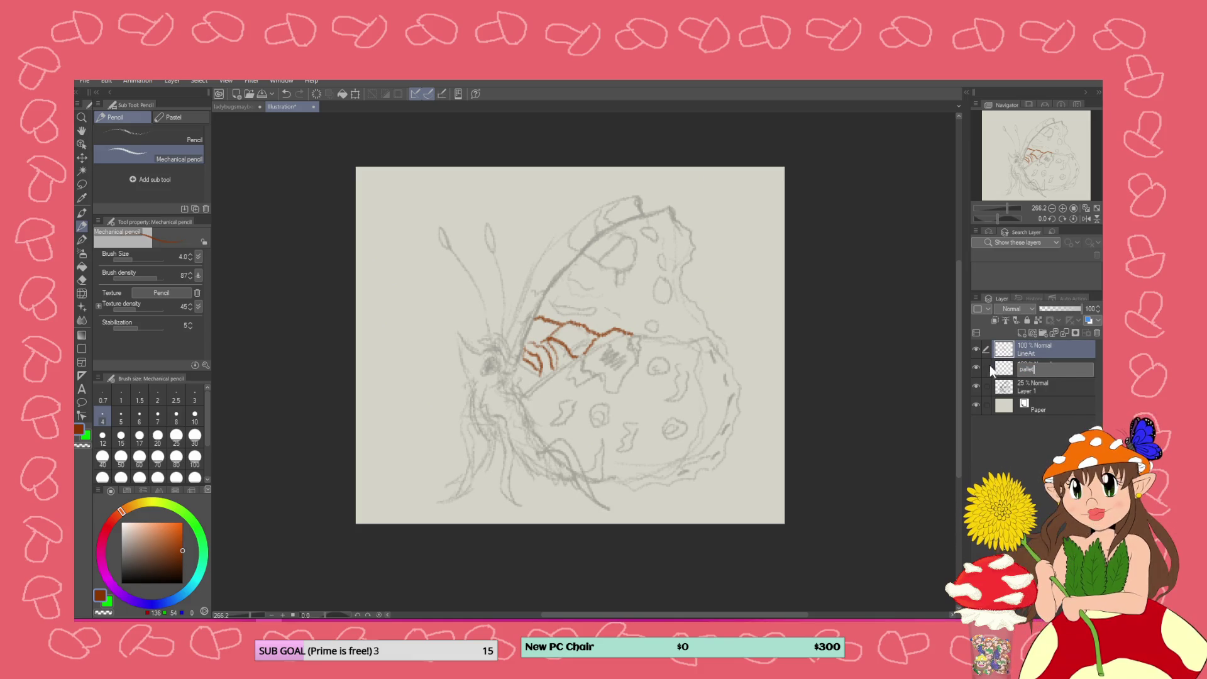
pyautogui.press('Return')
# Move the pallet layer above LineArt and extend the brown wing line leftward
pyautogui.click(988, 371)
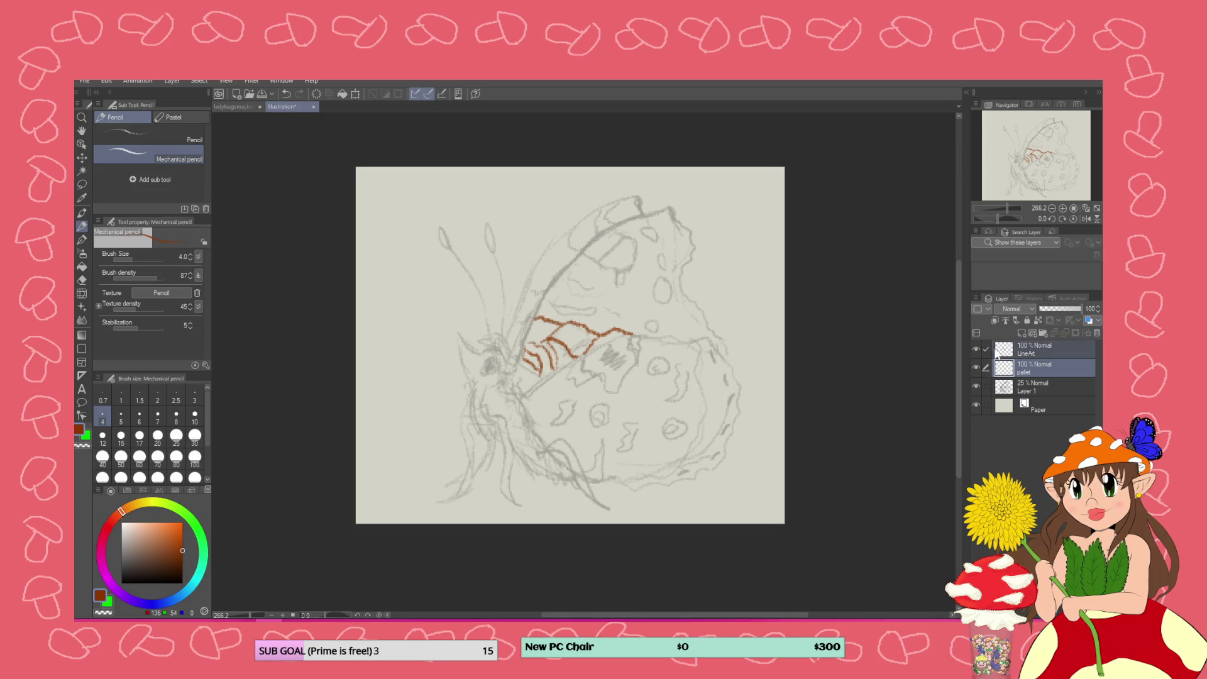
pyautogui.click(1056, 370)
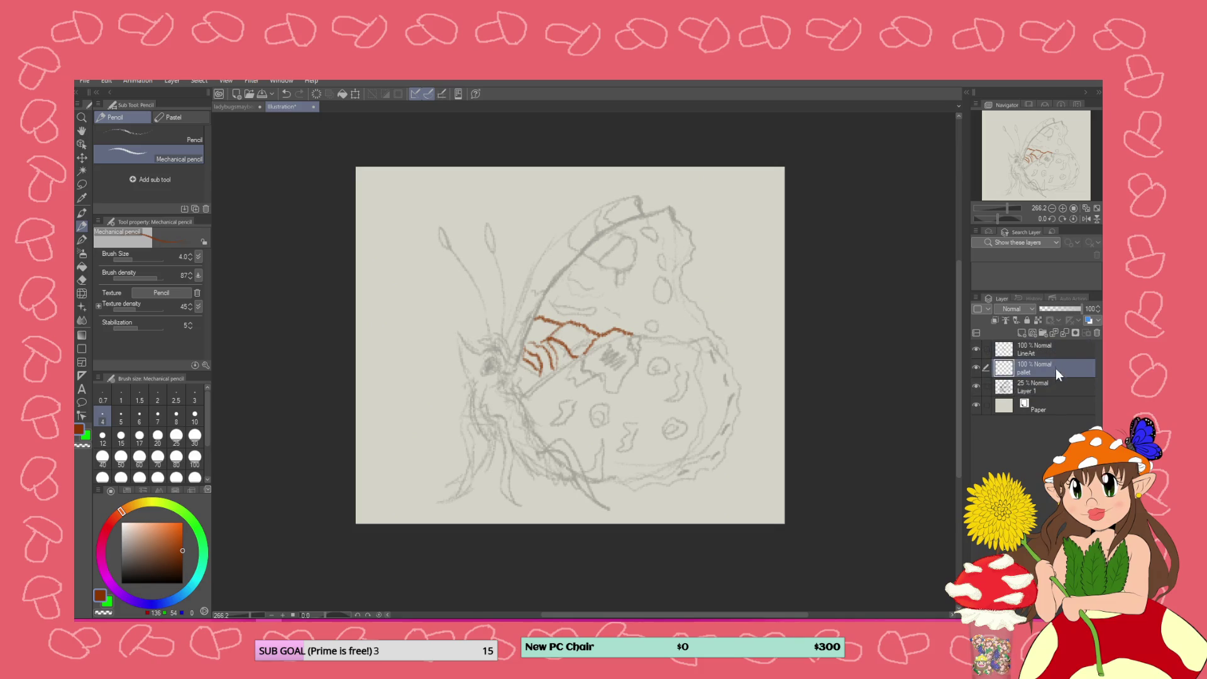
pyautogui.click(1056, 352)
pyautogui.hotkey('ctrl', 'g')
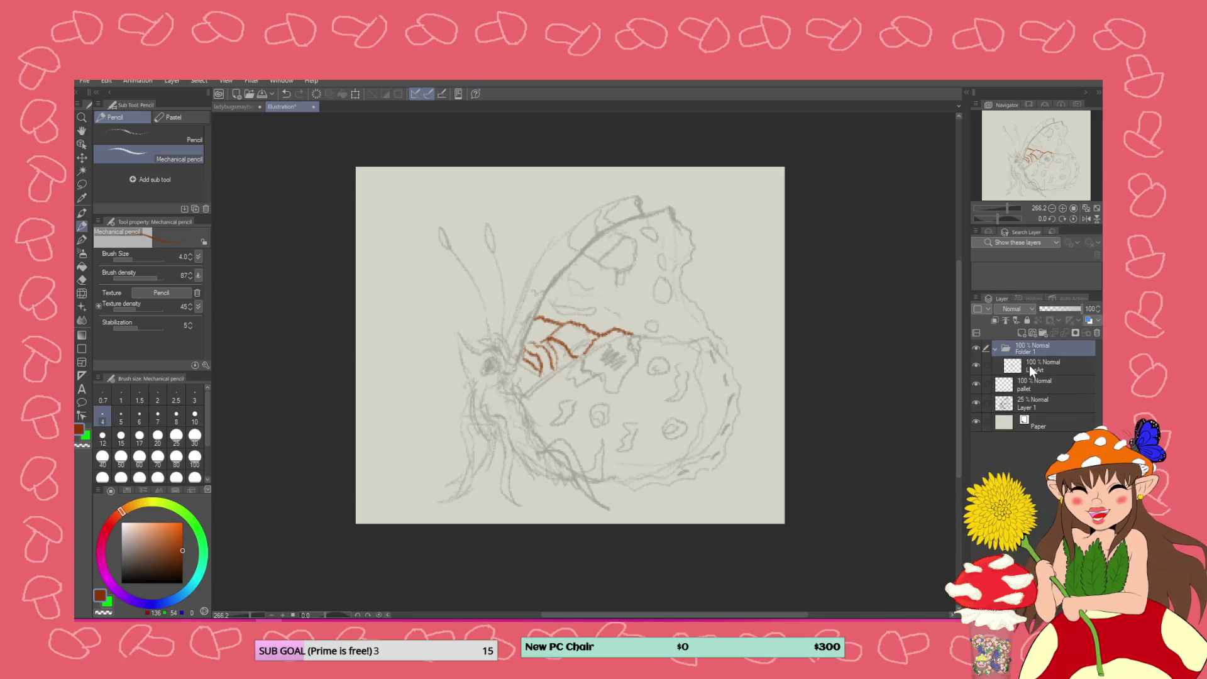
pyautogui.hotkey('ctrl', 'z')
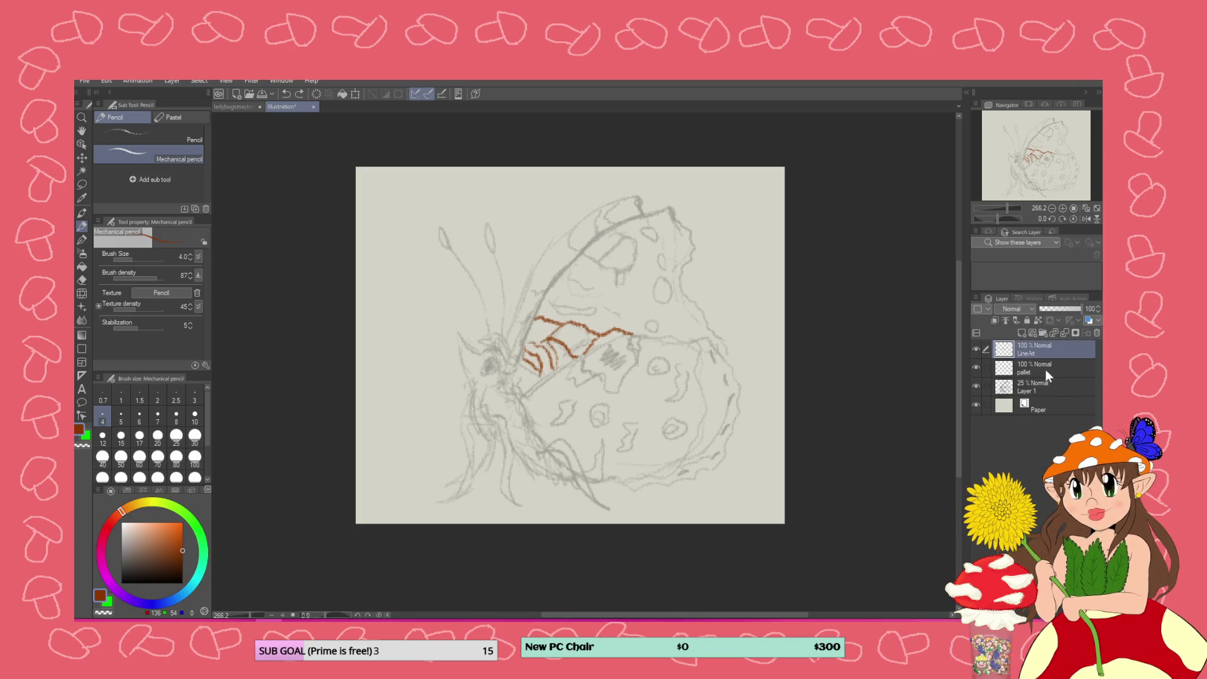
pyautogui.click(1046, 371)
pyautogui.moveTo(1043, 368); pyautogui.dragTo(1044, 357)
pyautogui.moveTo(512, 327)
pyautogui.mouseDown()
pyautogui.moveTo(533, 318)
pyautogui.moveTo(525, 352)
pyautogui.mouseUp()
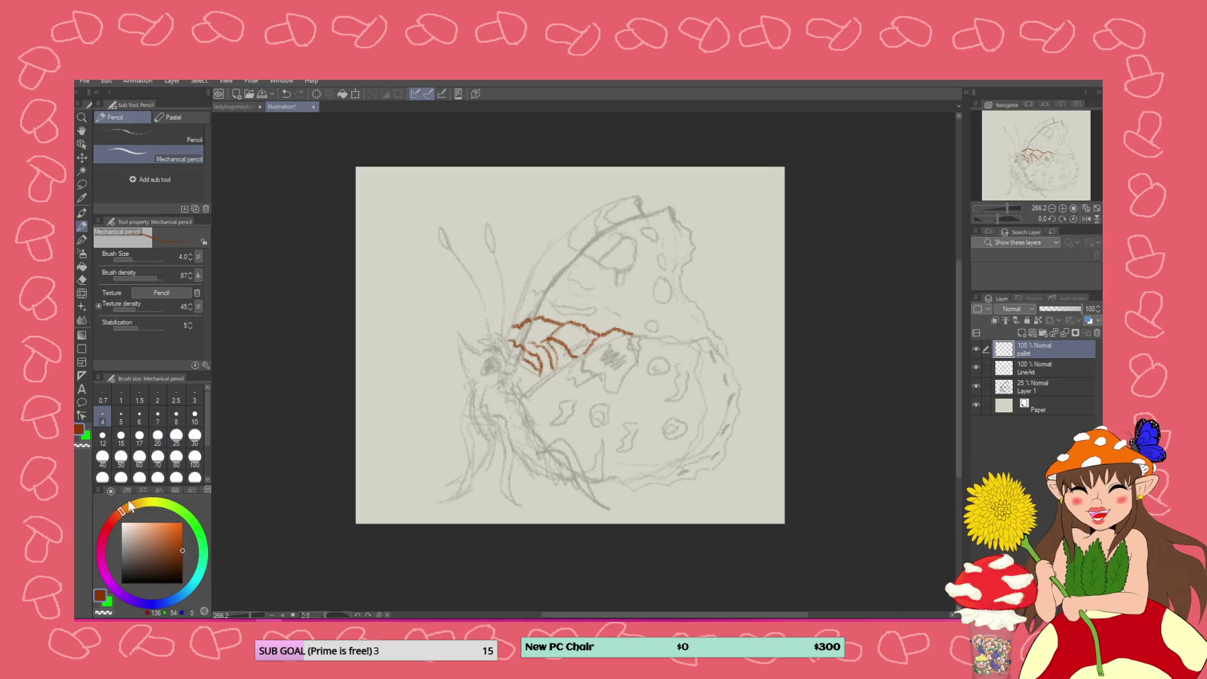
# Redraw the leftward brown wing-line extension on the LineArt layer instead
pyautogui.hotkey('ctrl', 'z')
pyautogui.hotkey('ctrl', 'z')
pyautogui.click(1019, 371)
pyautogui.moveTo(530, 323)
pyautogui.mouseDown()
pyautogui.moveTo(514, 323)
pyautogui.moveTo(519, 354)
pyautogui.mouseUp()
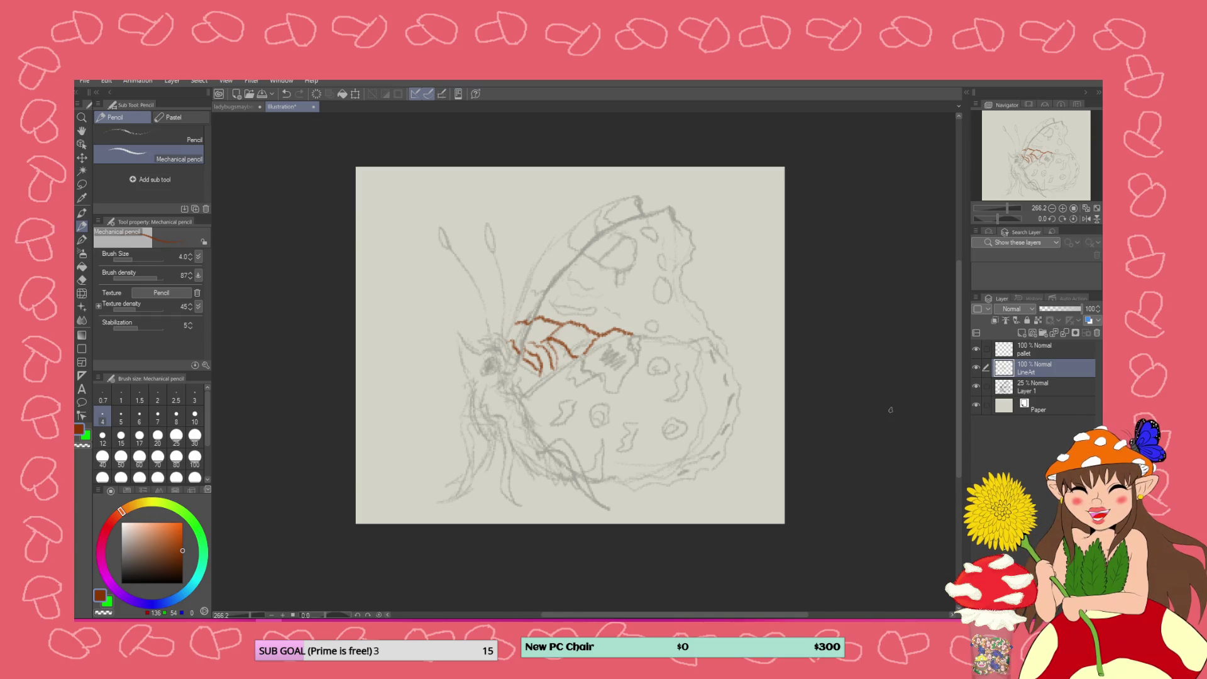
pyautogui.click(1005, 349)
# Dab a brown swatch in the pallet layer's corner, then switch the drawing colour to blue on LineArt
pyautogui.moveTo(378, 190); pyautogui.dragTo(381, 194)
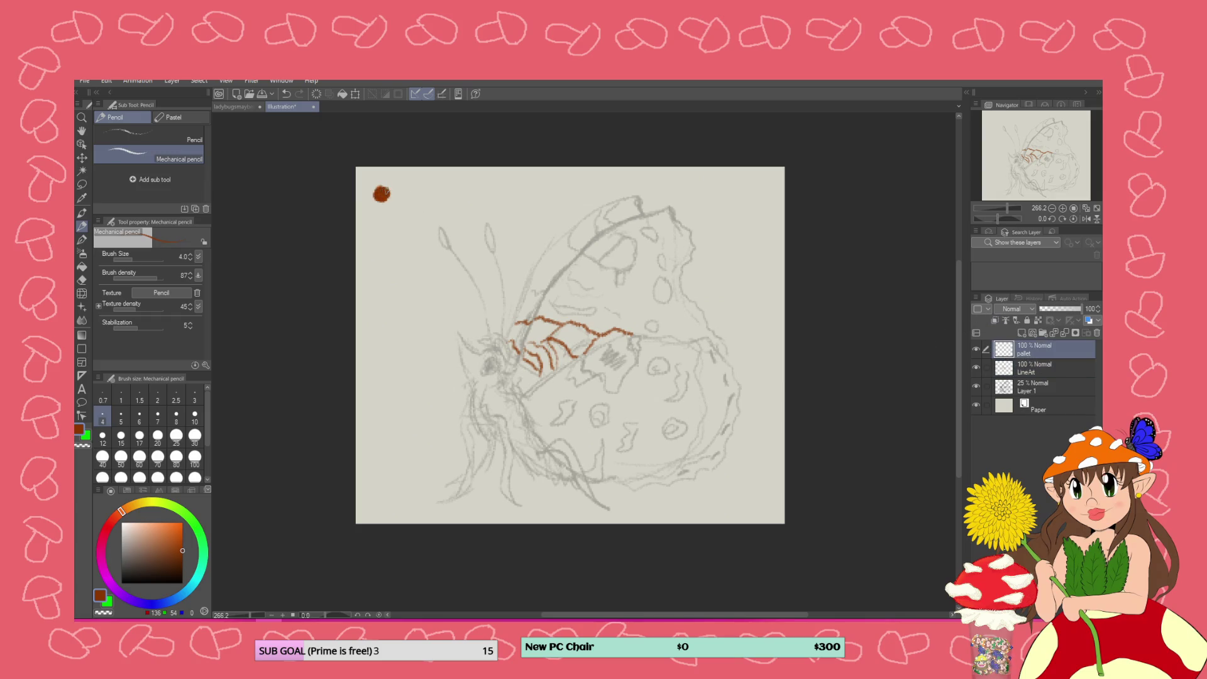
pyautogui.click(1005, 371)
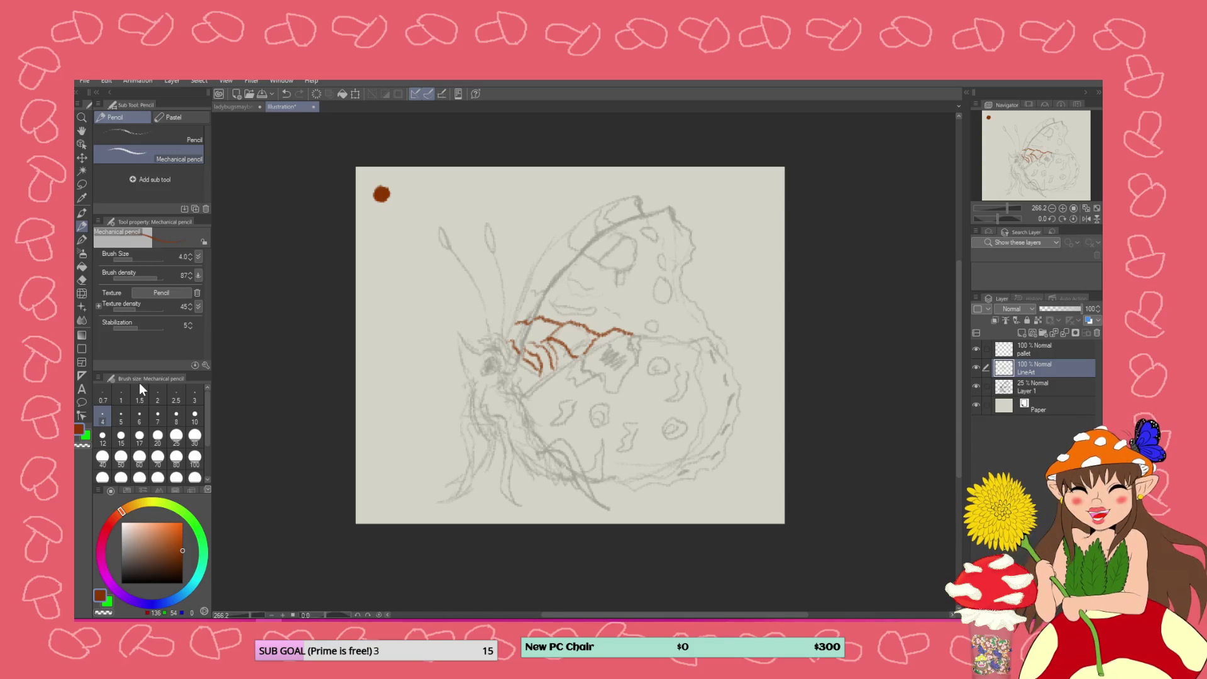
pyautogui.click(175, 598)
pyautogui.click(167, 532)
pyautogui.click(177, 526)
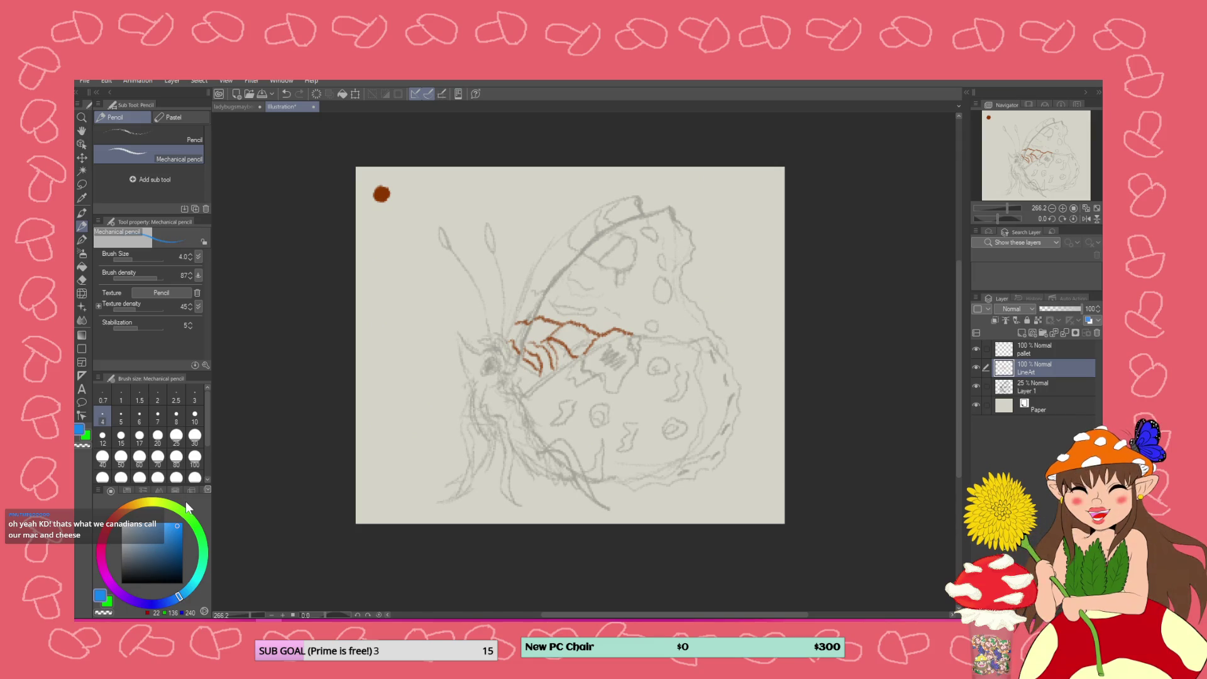
pyautogui.scroll(3, 595, 333)
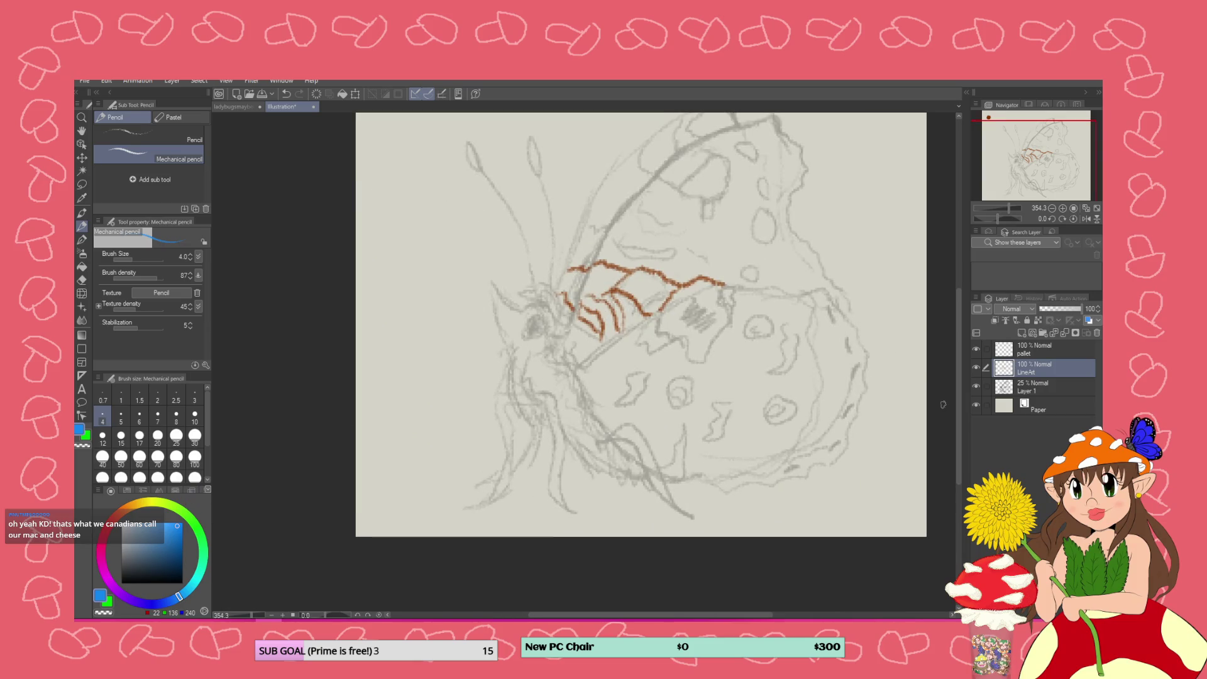
# Zoom the canvas from 266% to 354% so the butterfly's wing fills the view
pyautogui.scroll(3, 962, 378)
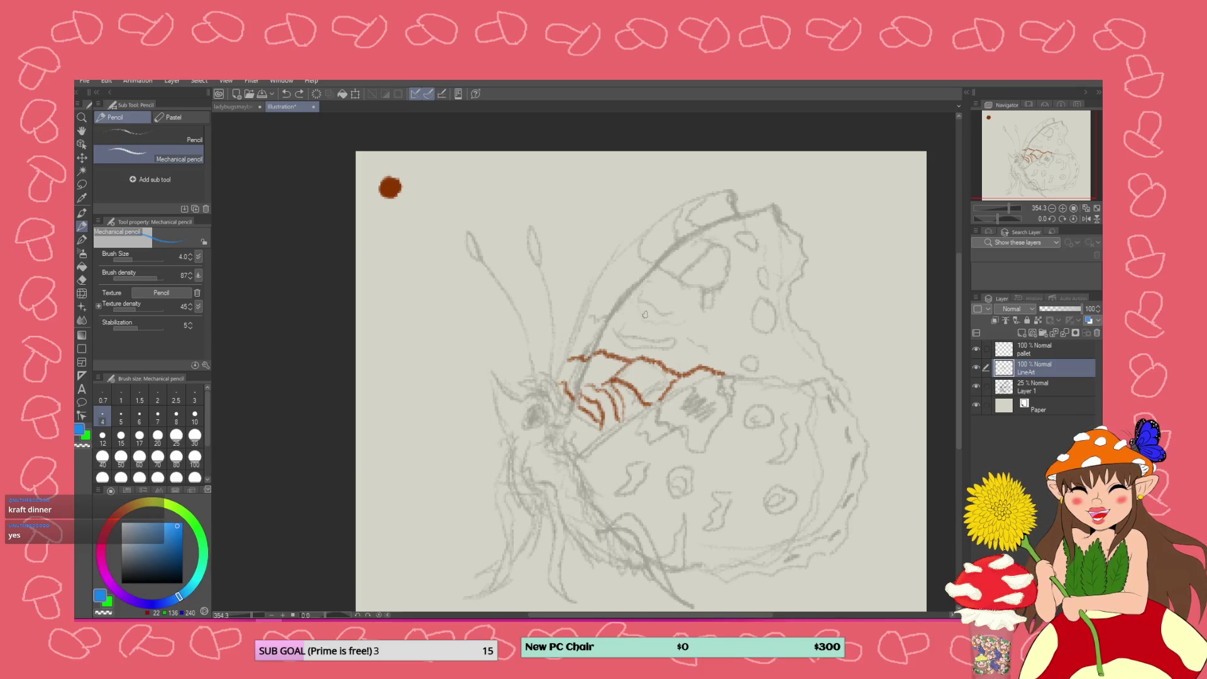
# Draw a wavy blue marking on the upper forewing, redoing the first attempt
pyautogui.moveTo(626, 304)
pyautogui.mouseDown()
pyautogui.moveTo(620, 317)
pyautogui.moveTo(638, 338)
pyautogui.moveTo(684, 350)
pyautogui.moveTo(644, 280)
pyautogui.mouseUp()
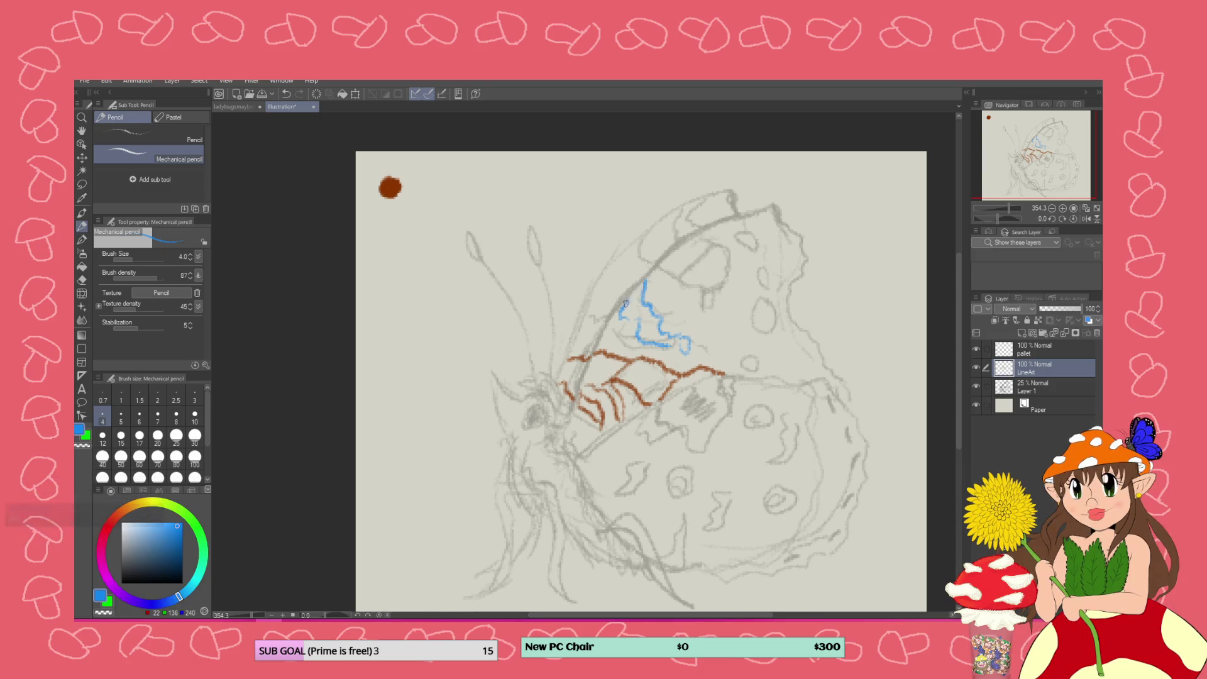
pyautogui.hotkey('ctrl', 'z')
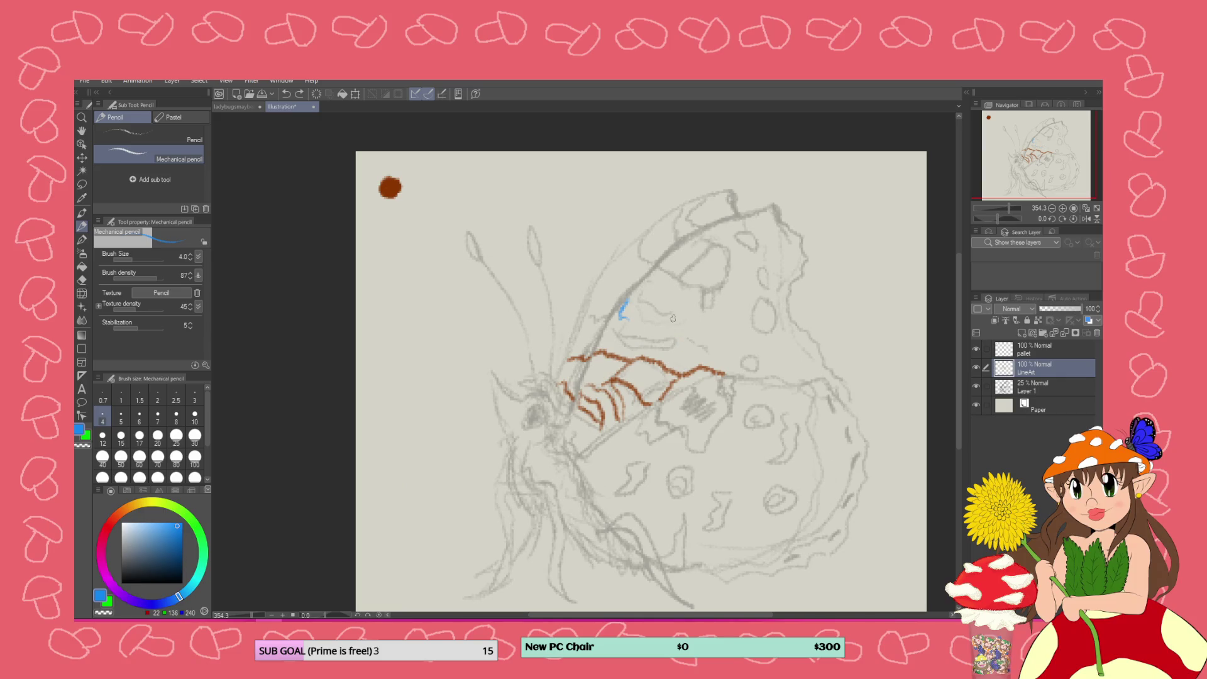
pyautogui.moveTo(626, 315)
pyautogui.mouseDown()
pyautogui.moveTo(627, 329)
pyautogui.moveTo(694, 339)
pyautogui.moveTo(685, 324)
pyautogui.moveTo(638, 318)
pyautogui.moveTo(647, 295)
pyautogui.moveTo(675, 306)
pyautogui.moveTo(670, 317)
pyautogui.moveTo(647, 313)
pyautogui.moveTo(636, 290)
pyautogui.mouseUp()
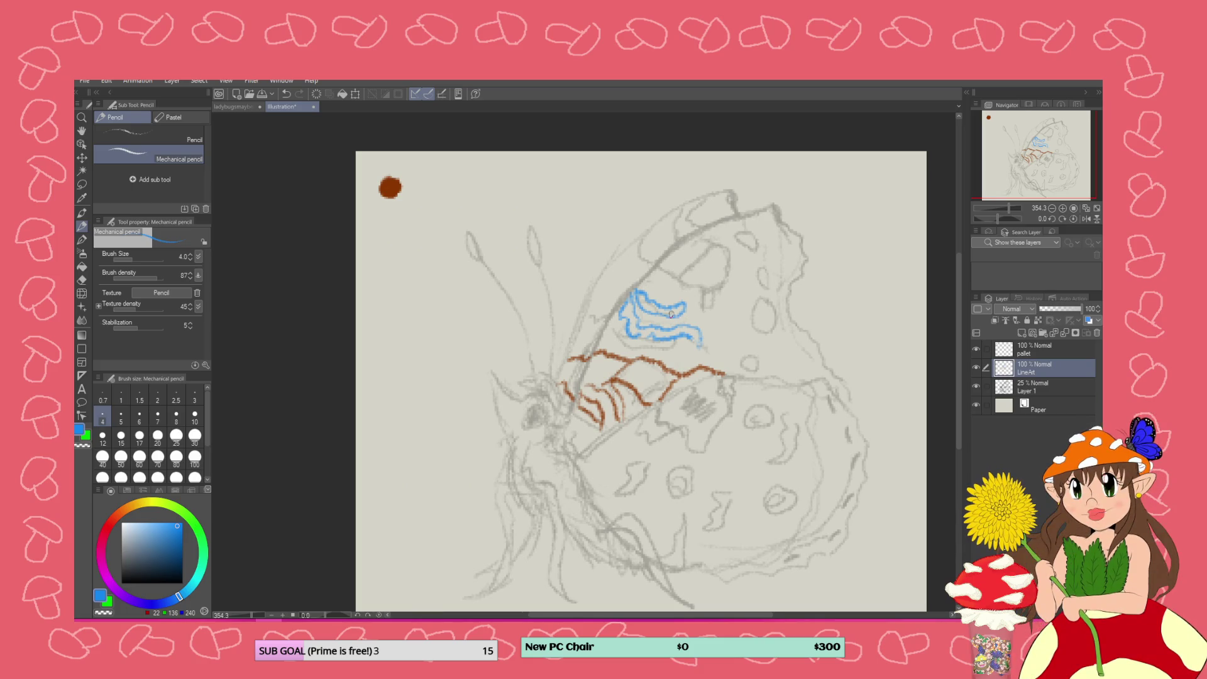
pyautogui.click(1075, 351)
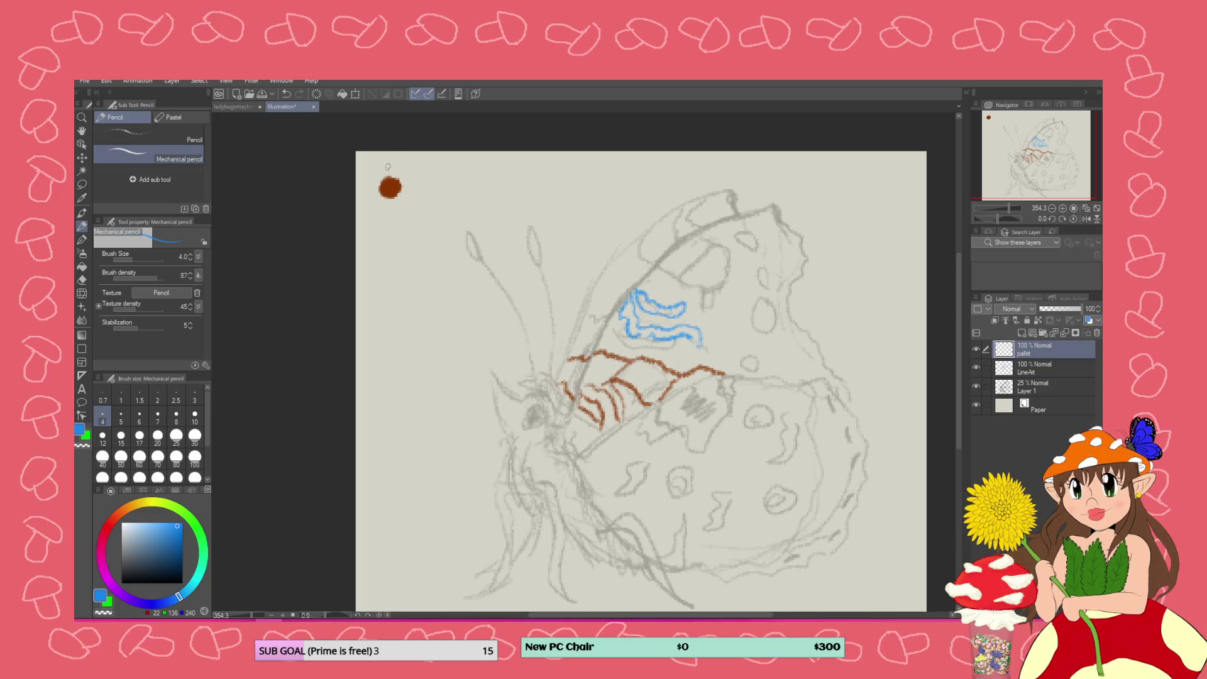
# Add a blue swatch beside the brown dot, then pick a deep brown colour for LineArt
pyautogui.moveTo(422, 171); pyautogui.dragTo(431, 178)
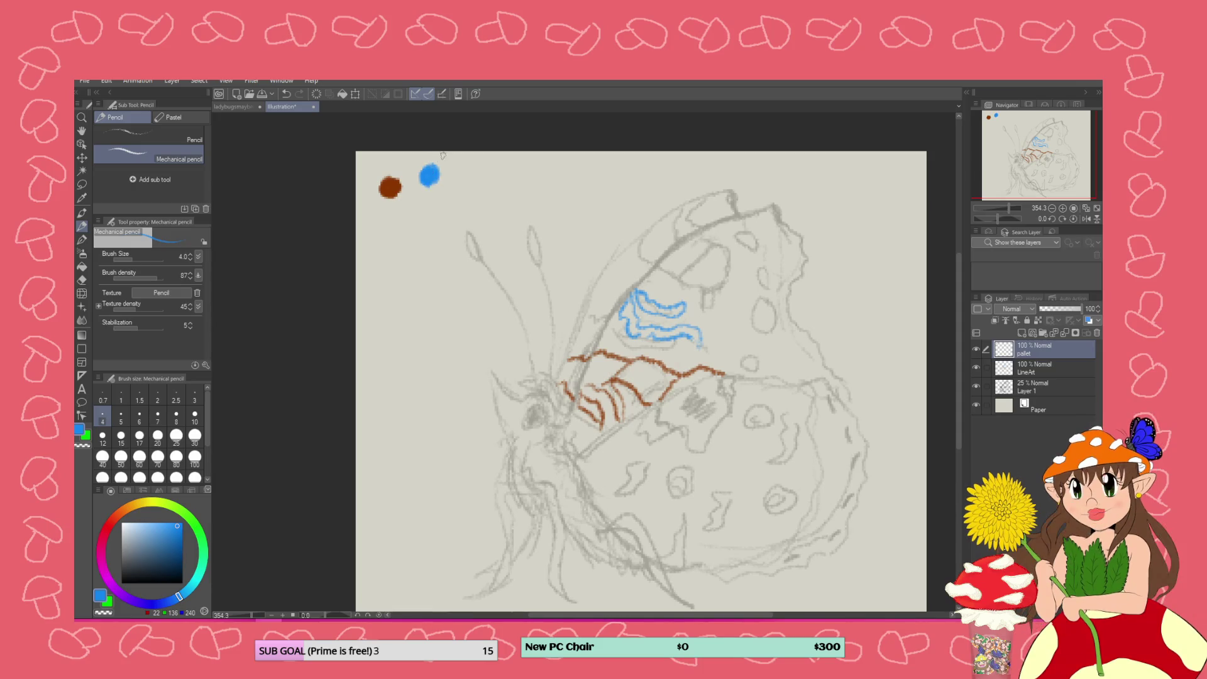
pyautogui.click(1008, 368)
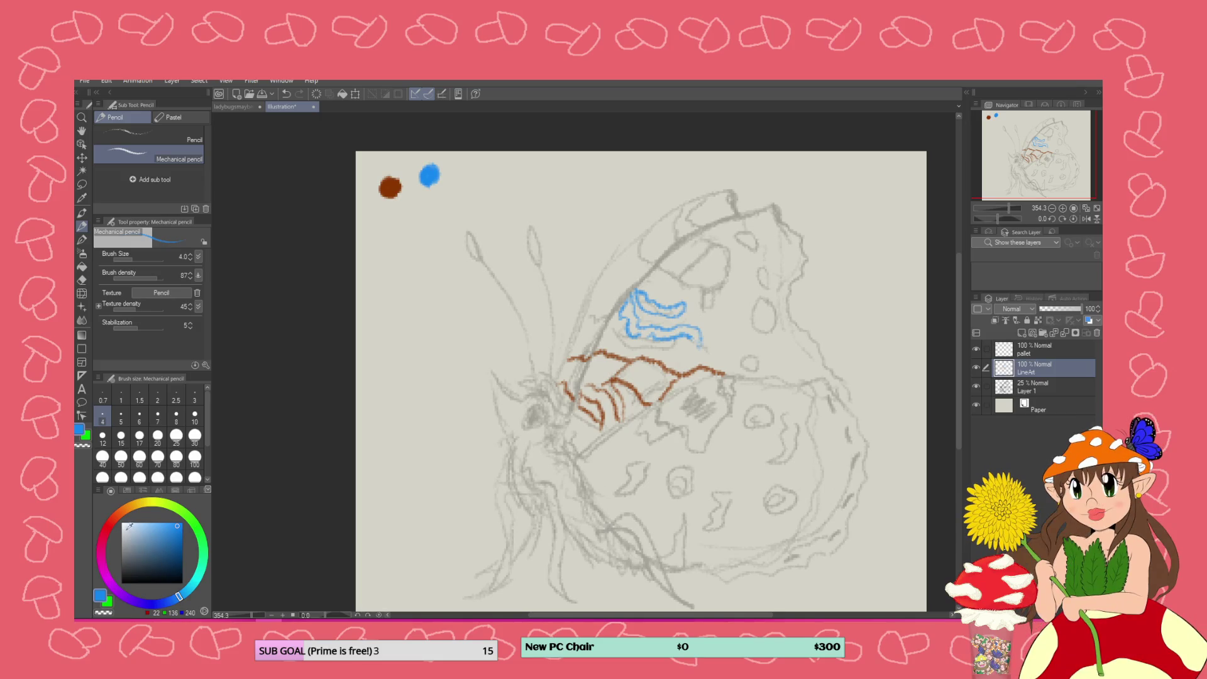
pyautogui.click(114, 520)
pyautogui.moveTo(149, 545); pyautogui.dragTo(151, 569)
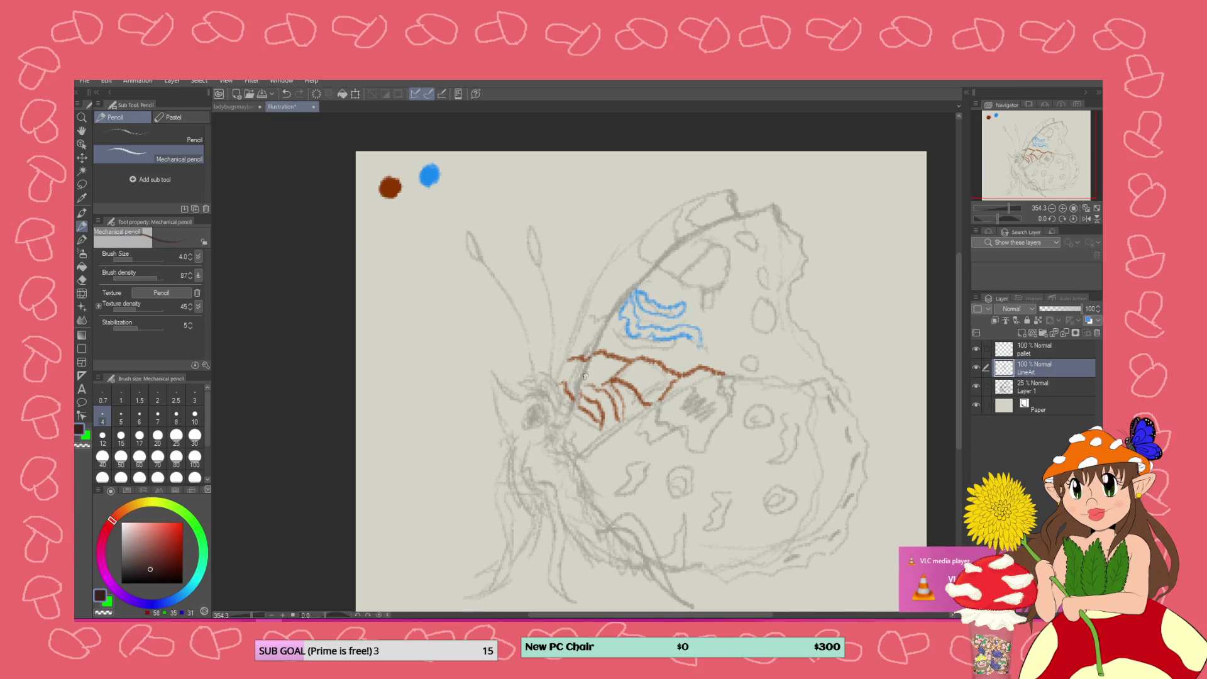
# Draw the forewing's long dark brown front edge on a rotated canvas
pyautogui.moveTo(574, 407); pyautogui.dragTo(608, 323)
pyautogui.hotkey('ctrl', 'z')
pyautogui.moveTo(995, 217)
pyautogui.mouseDown()
pyautogui.moveTo(1010, 220)
pyautogui.moveTo(969, 243)
pyautogui.moveTo(1014, 250)
pyautogui.mouseUp()
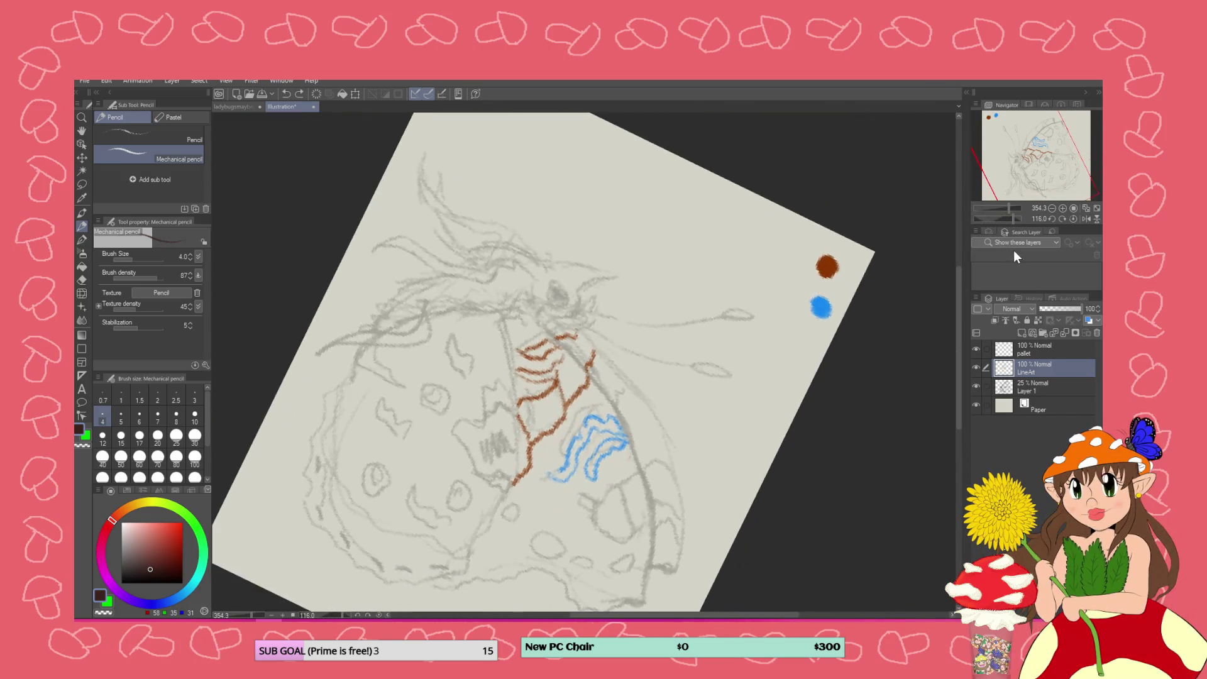
pyautogui.moveTo(520, 310)
pyautogui.mouseDown()
pyautogui.moveTo(616, 411)
pyautogui.moveTo(649, 520)
pyautogui.moveTo(643, 600)
pyautogui.mouseUp()
pyautogui.moveTo(1012, 220); pyautogui.dragTo(998, 224)
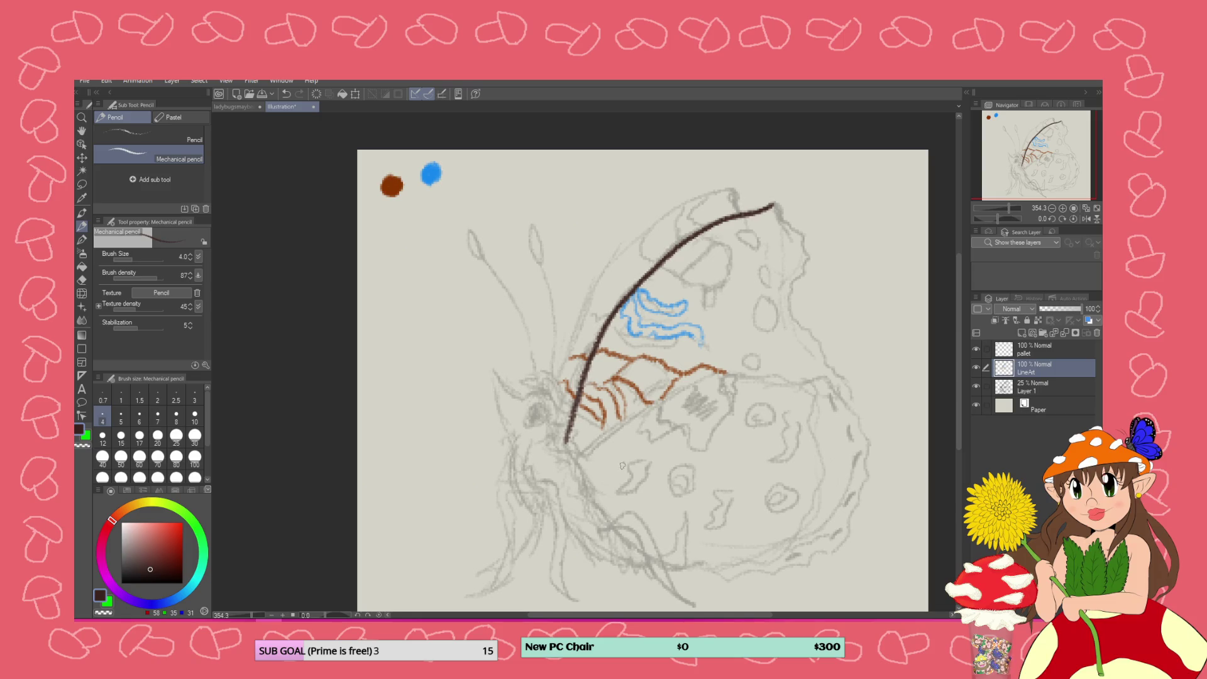
# Trace the forewing's dark lower edge out to the right and add a dark brown swatch on the pallet layer
pyautogui.moveTo(718, 372); pyautogui.dragTo(643, 404)
pyautogui.hotkey('ctrl', 'z')
pyautogui.moveTo(731, 371); pyautogui.dragTo(573, 460)
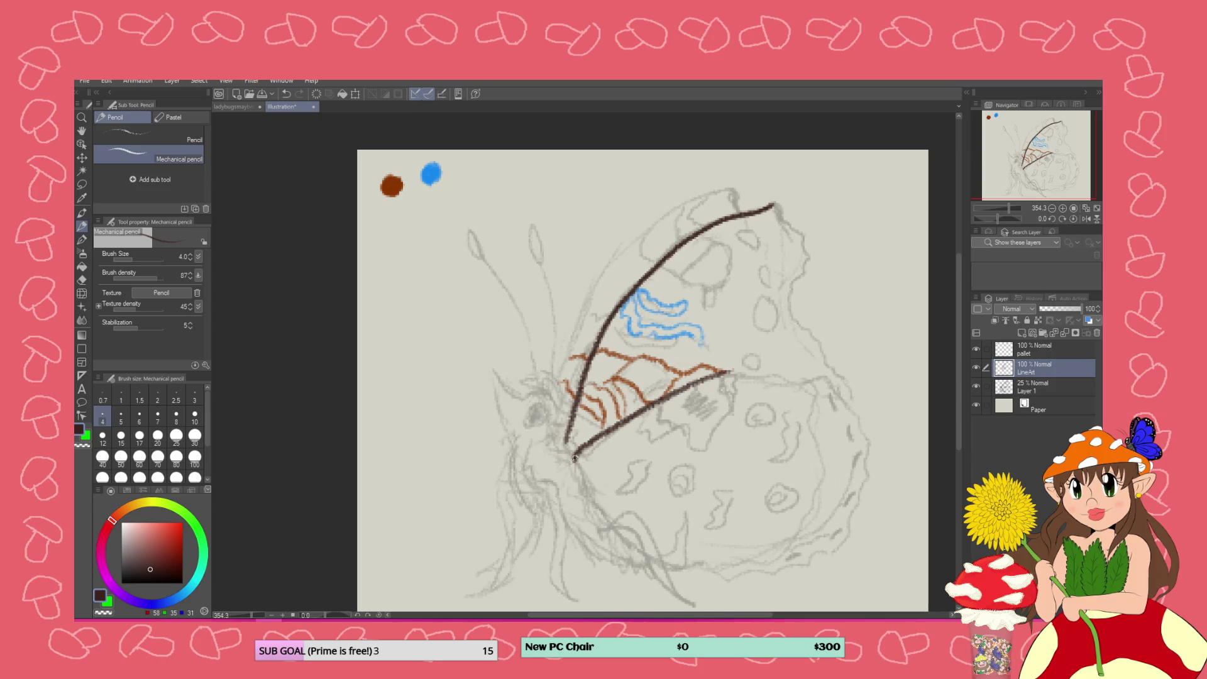
pyautogui.moveTo(573, 458)
pyautogui.mouseDown()
pyautogui.moveTo(617, 508)
pyautogui.moveTo(608, 519)
pyautogui.mouseUp()
pyautogui.moveTo(565, 379)
pyautogui.mouseDown()
pyautogui.moveTo(528, 381)
pyautogui.moveTo(549, 421)
pyautogui.moveTo(541, 459)
pyautogui.moveTo(591, 508)
pyautogui.moveTo(618, 559)
pyautogui.moveTo(651, 572)
pyautogui.mouseUp()
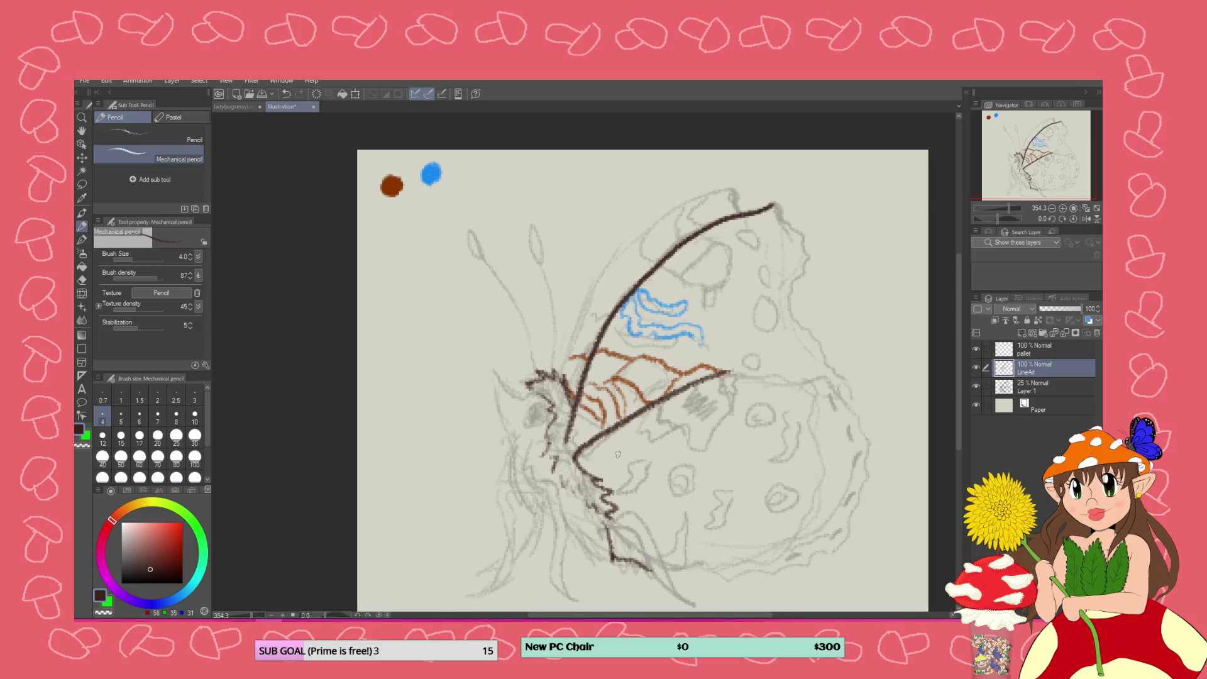
pyautogui.hotkey('ctrl', 'z')
pyautogui.hotkey('ctrl', 'z')
pyautogui.hotkey('ctrl', 'z')
pyautogui.hotkey('ctrl', 'z')
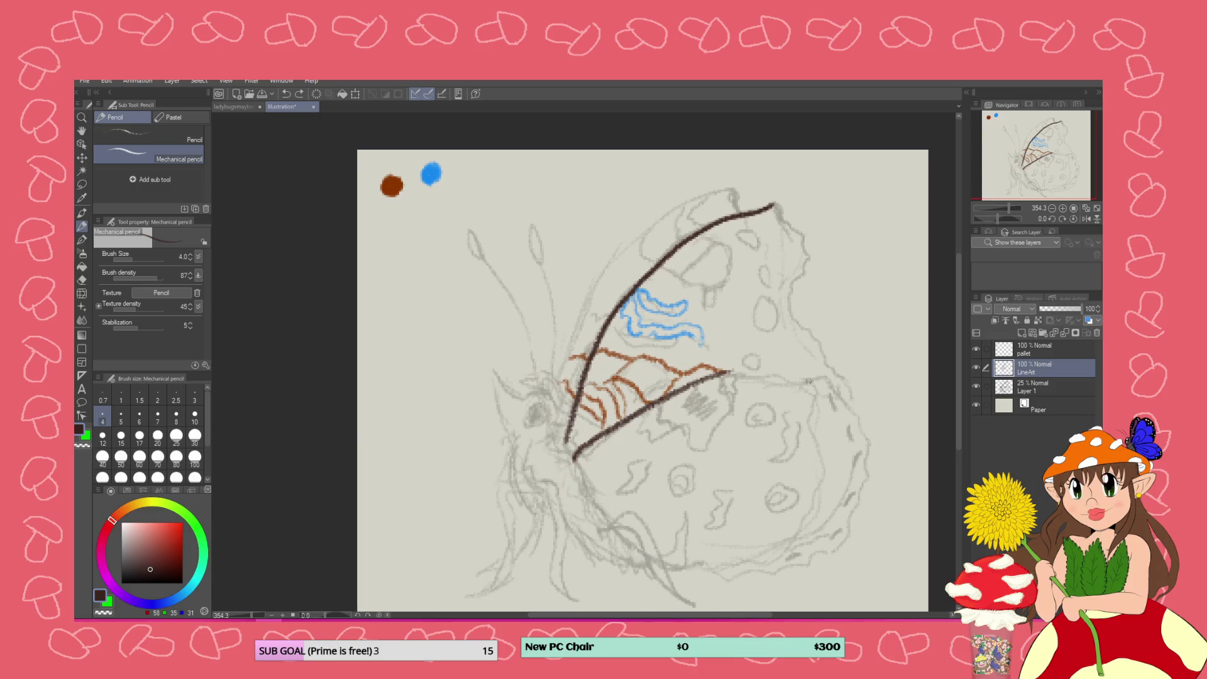
pyautogui.moveTo(830, 375); pyautogui.dragTo(729, 371)
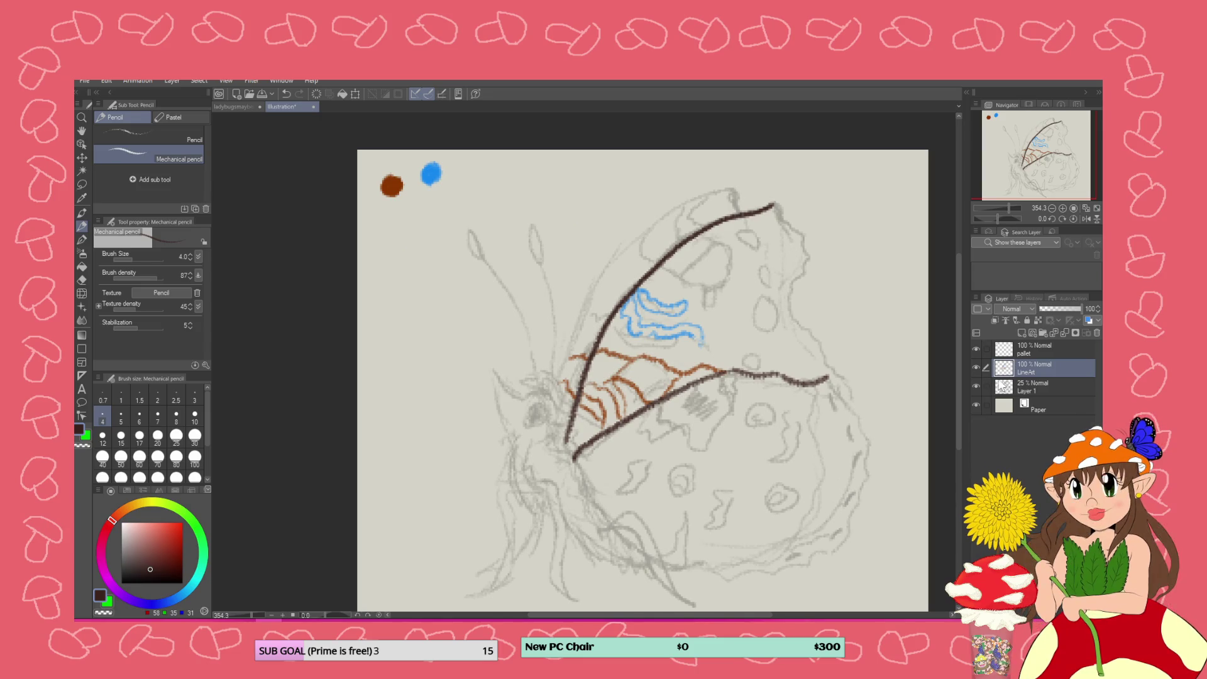
pyautogui.click(1006, 351)
pyautogui.moveTo(379, 228); pyautogui.dragTo(378, 231)
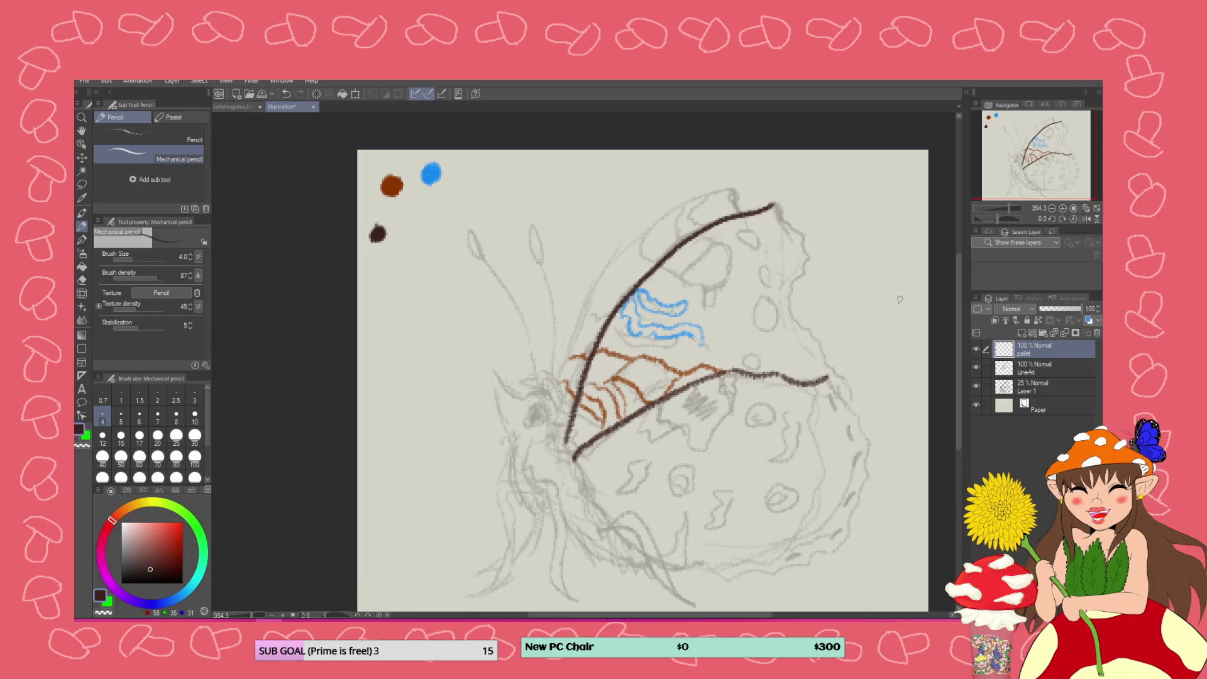
# On the LineArt layer, choose a grayish brown on the colour wheel
pyautogui.click(1020, 369)
pyautogui.moveTo(112, 520); pyautogui.dragTo(125, 508)
pyautogui.click(157, 542)
pyautogui.click(145, 558)
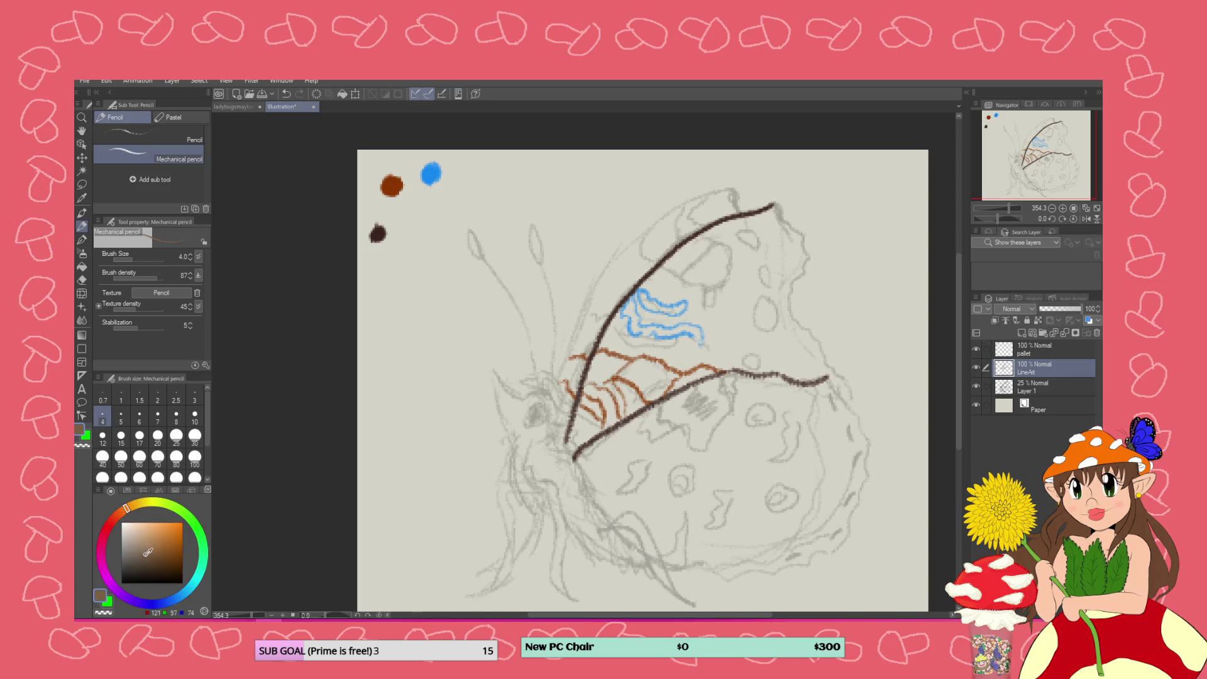
# Trace the wing's scalloped outer edge, then dab the grayish brown as a swatch on the pallet layer
pyautogui.moveTo(775, 205)
pyautogui.mouseDown()
pyautogui.moveTo(807, 250)
pyautogui.moveTo(791, 309)
pyautogui.moveTo(828, 384)
pyautogui.mouseUp()
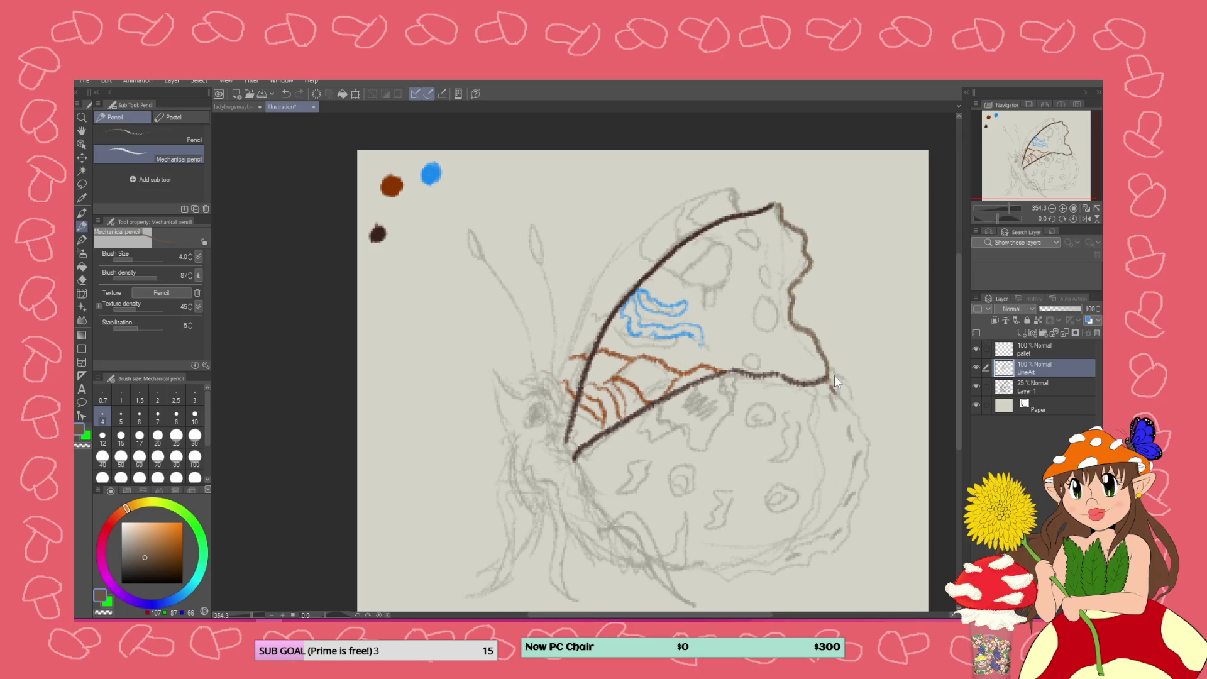
pyautogui.hotkey('ctrl', 'z')
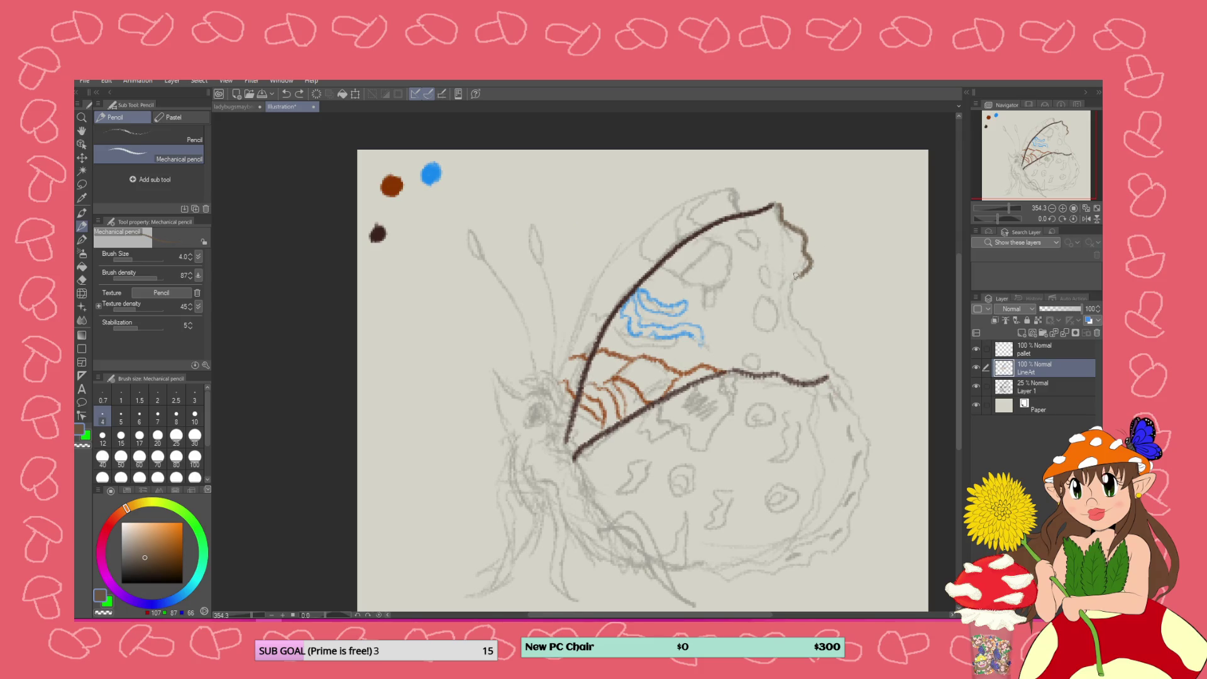
pyautogui.moveTo(799, 274)
pyautogui.mouseDown()
pyautogui.moveTo(796, 328)
pyautogui.moveTo(859, 401)
pyautogui.moveTo(852, 411)
pyautogui.moveTo(831, 391)
pyautogui.moveTo(872, 454)
pyautogui.moveTo(841, 547)
pyautogui.moveTo(720, 575)
pyautogui.moveTo(671, 567)
pyautogui.mouseUp()
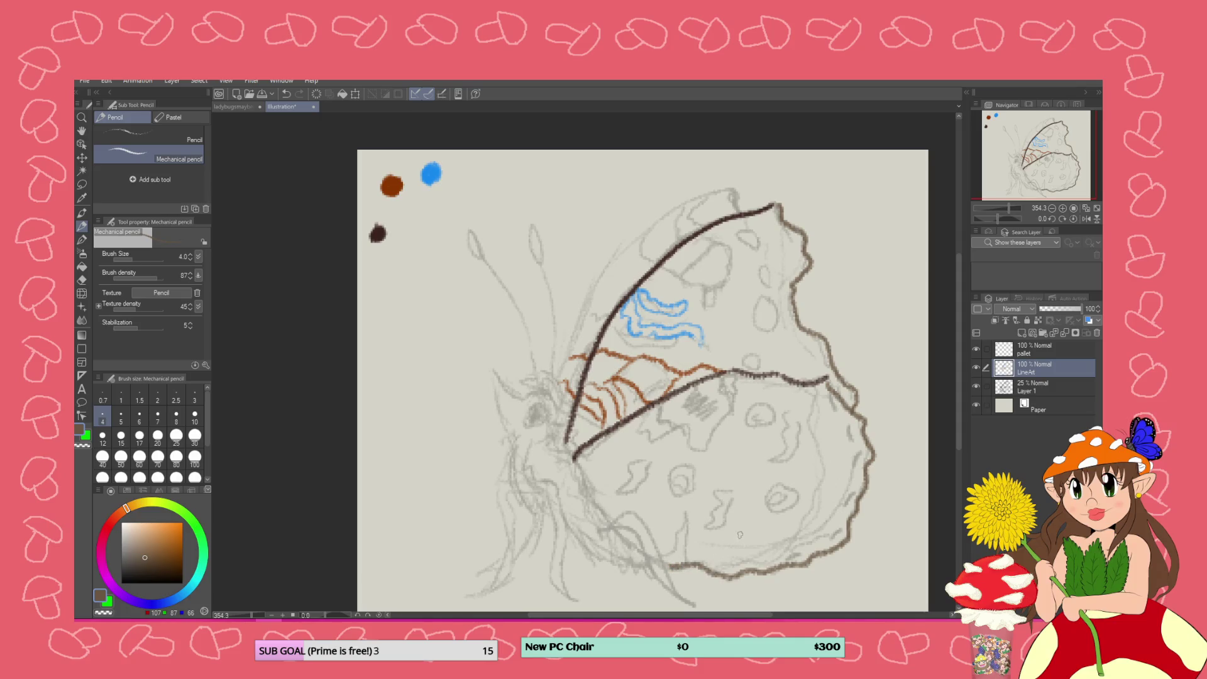
pyautogui.moveTo(795, 321); pyautogui.dragTo(827, 377)
pyautogui.moveTo(764, 572)
pyautogui.mouseDown()
pyautogui.moveTo(836, 495)
pyautogui.moveTo(821, 384)
pyautogui.mouseUp()
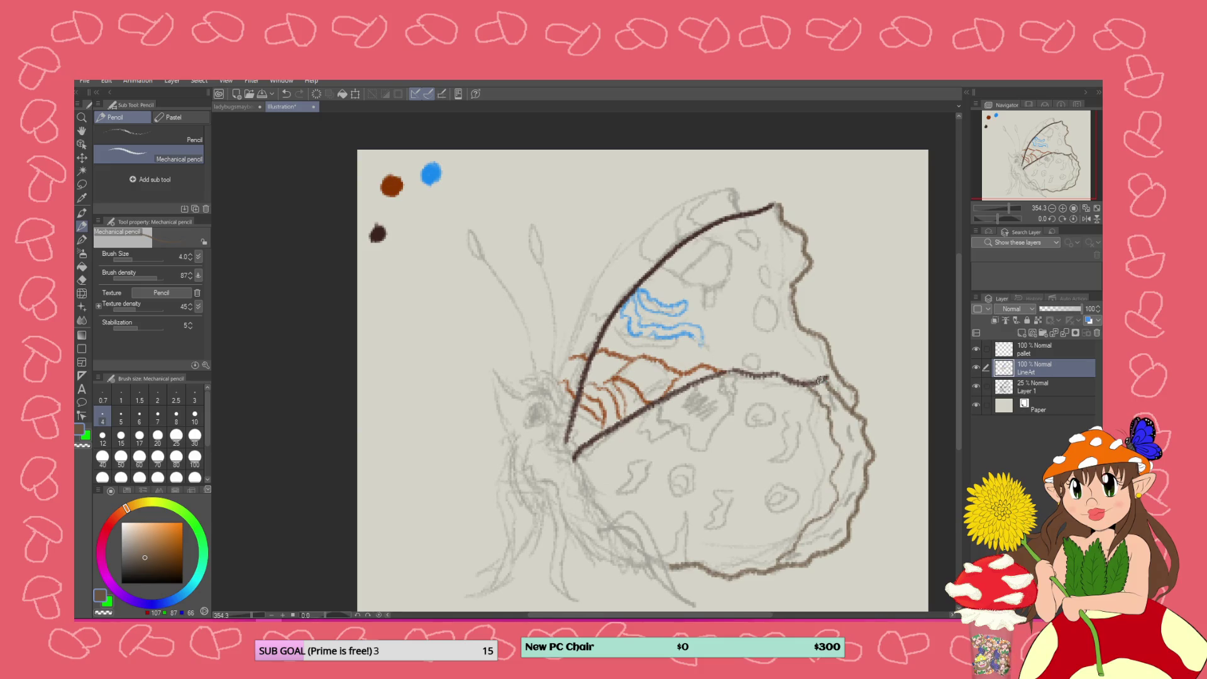
pyautogui.hotkey('ctrl', 'z')
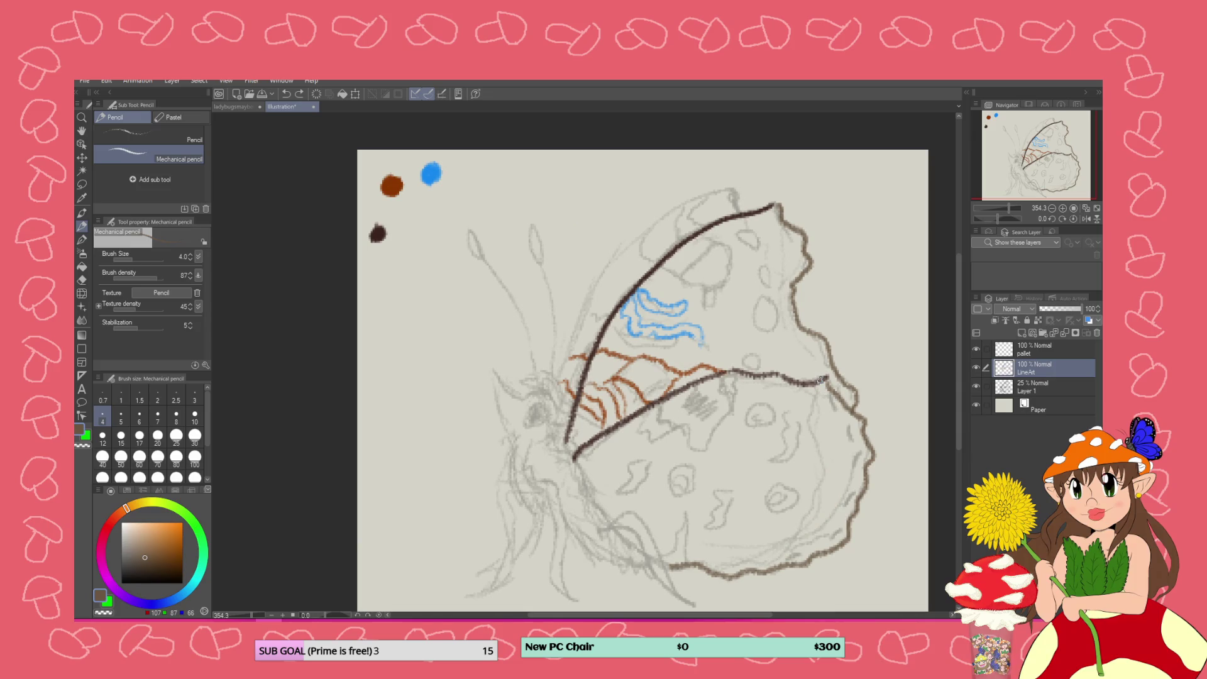
pyautogui.click(1024, 353)
pyautogui.moveTo(386, 211); pyautogui.dragTo(384, 208)
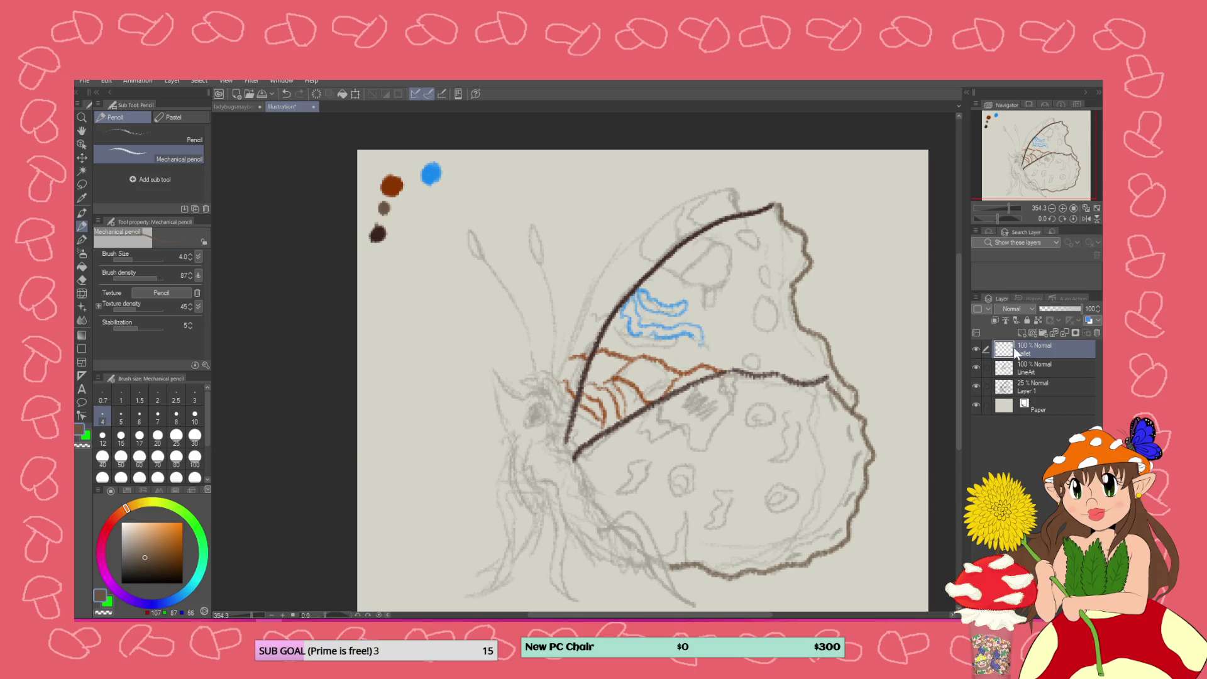
# Draw golden-brown lines down the lower wing and near the upper wing's top edge
pyautogui.click(1012, 372)
pyautogui.moveTo(164, 550); pyautogui.dragTo(175, 546)
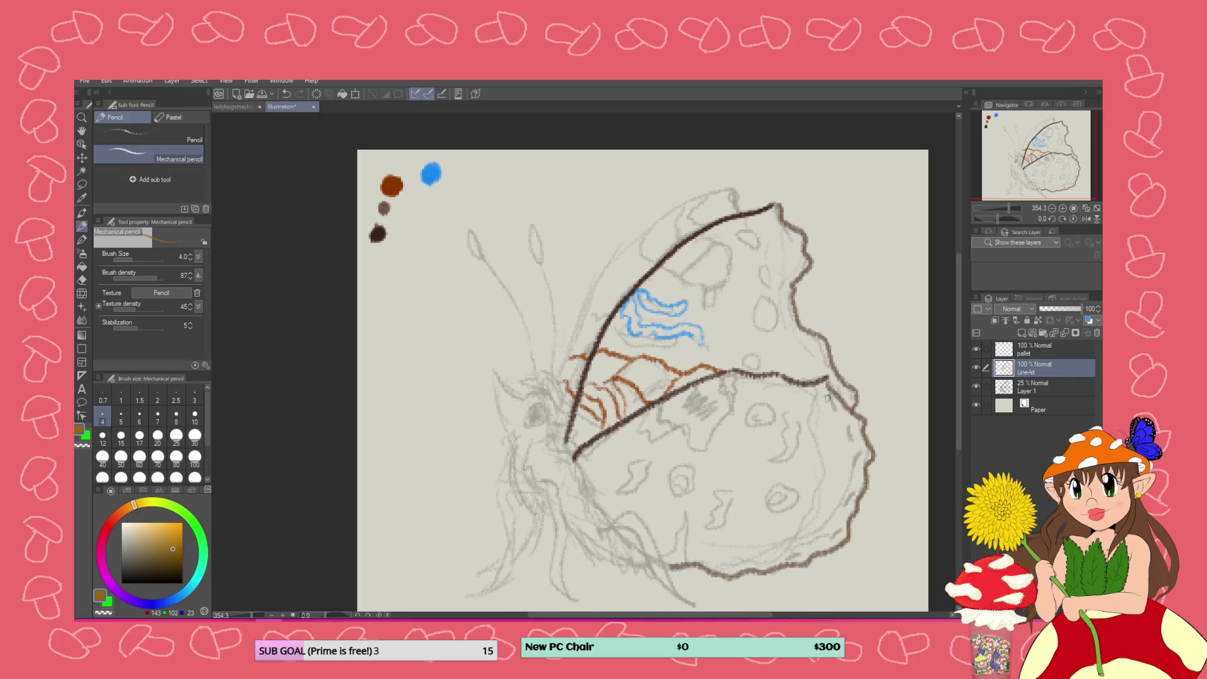
pyautogui.moveTo(815, 396)
pyautogui.mouseDown()
pyautogui.moveTo(804, 418)
pyautogui.moveTo(820, 453)
pyautogui.moveTo(813, 516)
pyautogui.moveTo(769, 564)
pyautogui.mouseUp()
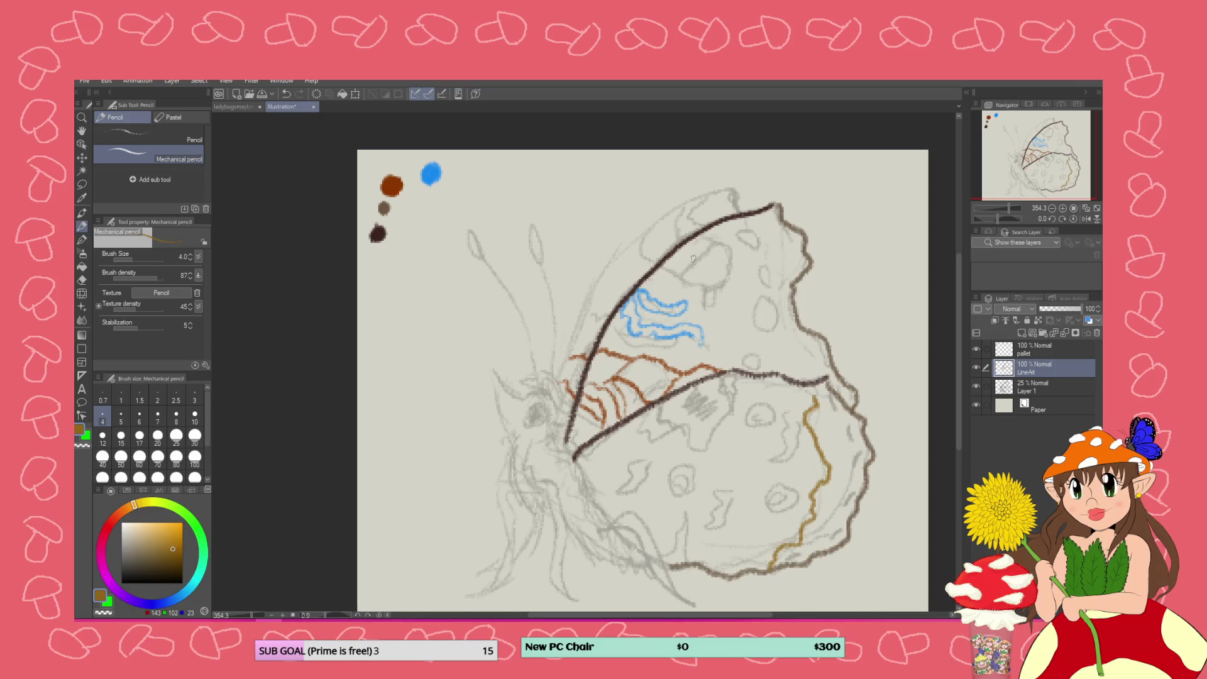
pyautogui.moveTo(784, 221)
pyautogui.mouseDown()
pyautogui.moveTo(783, 277)
pyautogui.moveTo(764, 294)
pyautogui.moveTo(729, 271)
pyautogui.mouseUp()
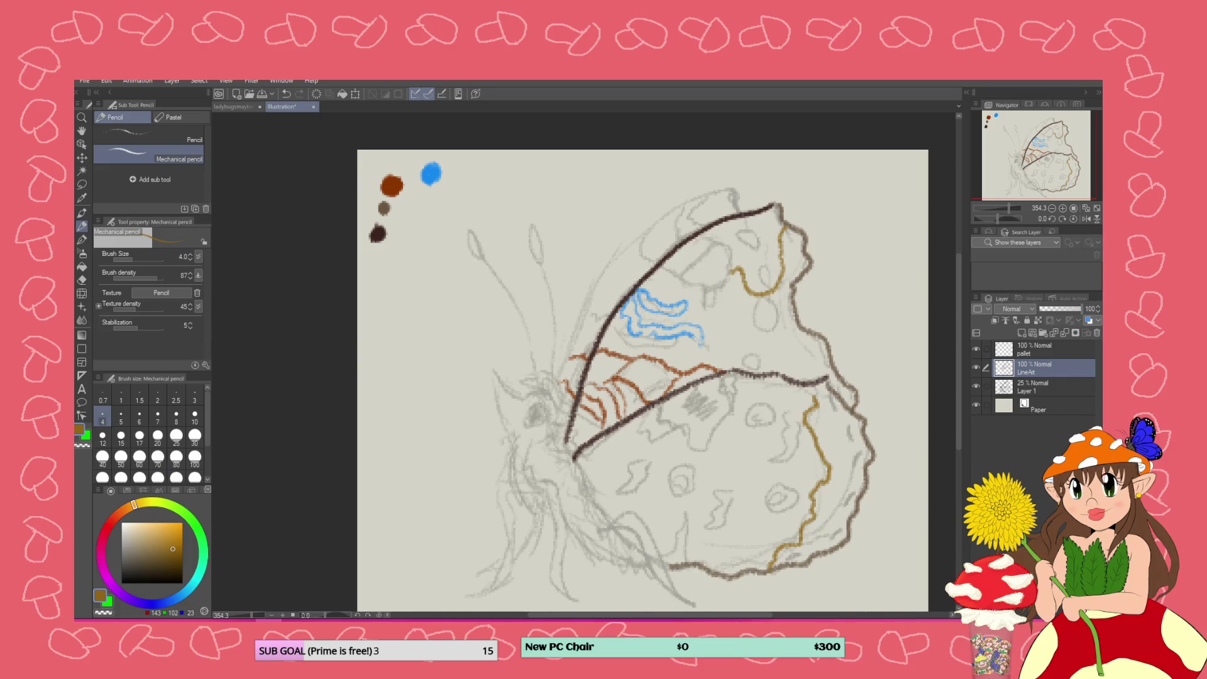
# Dab the gold as a pallet-layer swatch, then sample dark brown and return to LineArt
pyautogui.click(1012, 351)
pyautogui.moveTo(402, 208); pyautogui.dragTo(406, 209)
pyautogui.click(81, 197)
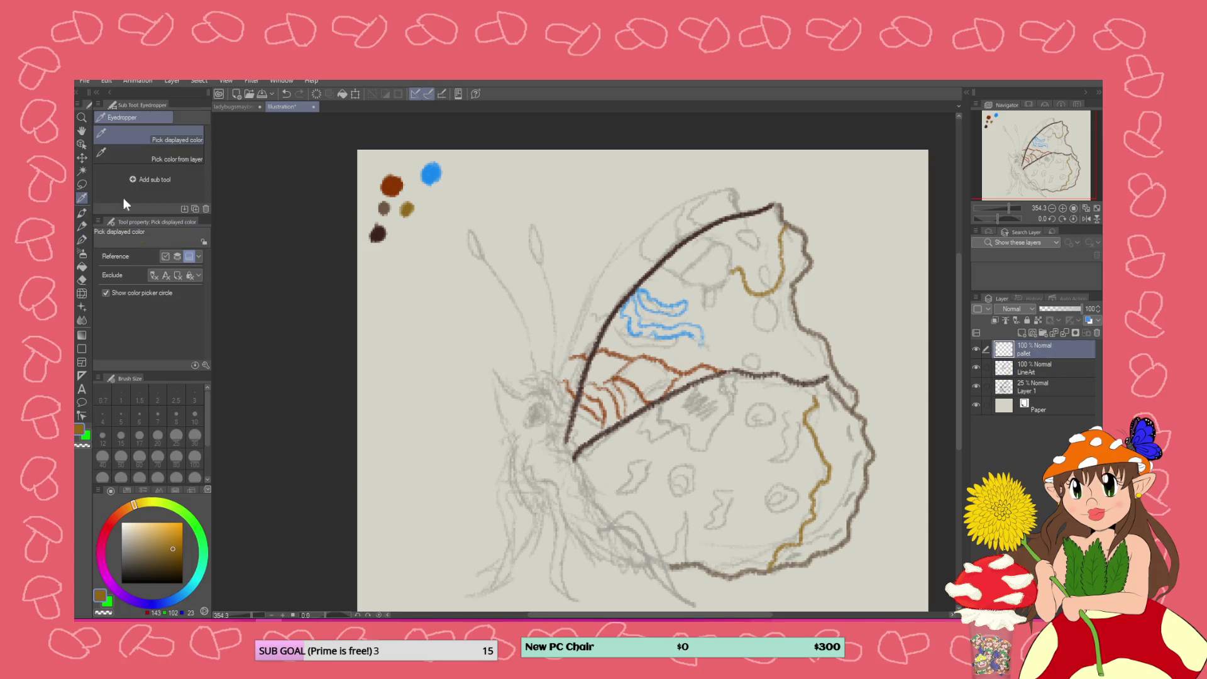
pyautogui.click(378, 234)
pyautogui.click(1004, 370)
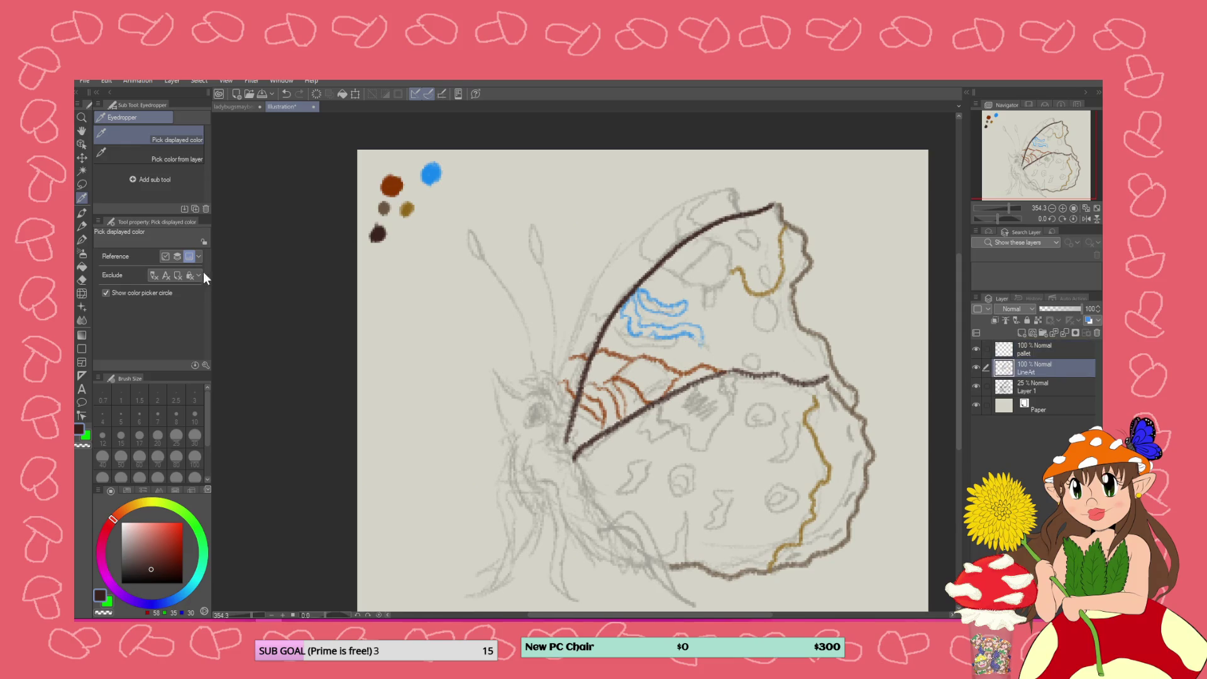
# Outline oval spots, curved markings and a small lower spot near the forewing tip in dark brown
pyautogui.click(84, 238)
pyautogui.click(82, 225)
pyautogui.moveTo(753, 239)
pyautogui.mouseDown()
pyautogui.moveTo(762, 247)
pyautogui.moveTo(752, 224)
pyautogui.moveTo(738, 242)
pyautogui.moveTo(762, 247)
pyautogui.moveTo(758, 279)
pyautogui.moveTo(770, 269)
pyautogui.moveTo(784, 328)
pyautogui.moveTo(756, 326)
pyautogui.moveTo(761, 300)
pyautogui.mouseUp()
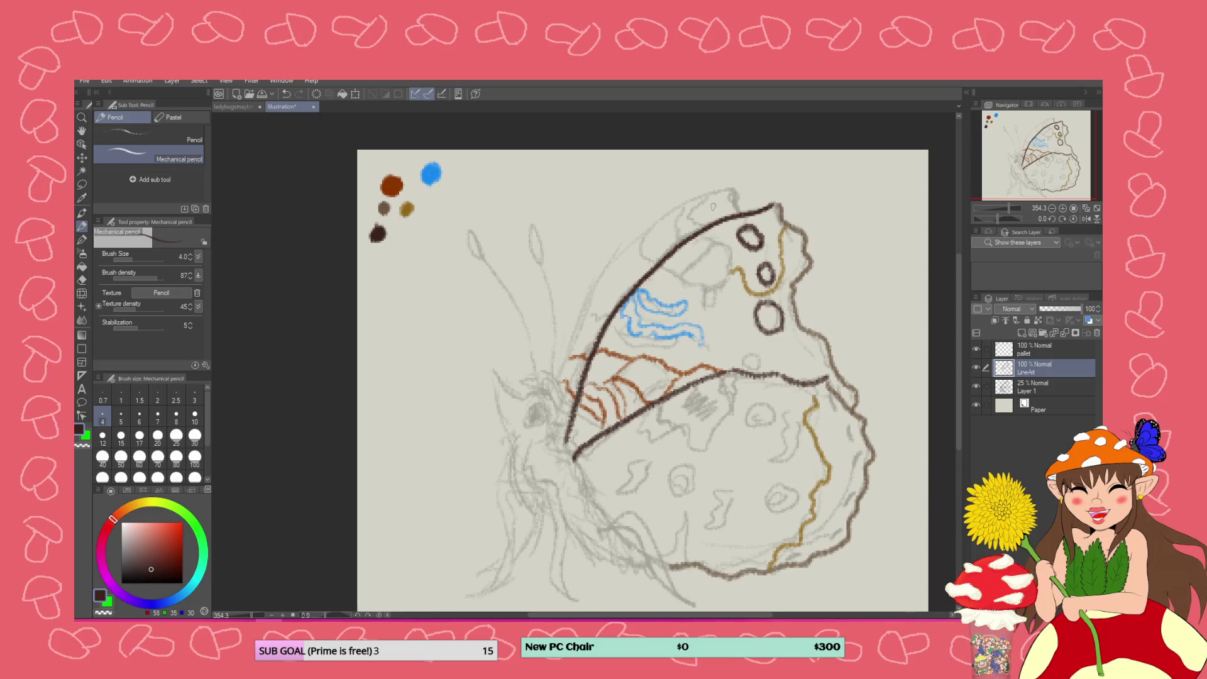
pyautogui.moveTo(697, 235)
pyautogui.mouseDown()
pyautogui.moveTo(718, 242)
pyautogui.moveTo(707, 257)
pyautogui.moveTo(684, 279)
pyautogui.moveTo(665, 267)
pyautogui.mouseUp()
pyautogui.hotkey('ctrl', 'z')
pyautogui.moveTo(698, 231)
pyautogui.mouseDown()
pyautogui.moveTo(717, 244)
pyautogui.moveTo(679, 278)
pyautogui.moveTo(665, 268)
pyautogui.moveTo(715, 307)
pyautogui.moveTo(730, 256)
pyautogui.moveTo(716, 243)
pyautogui.moveTo(698, 236)
pyautogui.moveTo(660, 268)
pyautogui.mouseUp()
pyautogui.moveTo(780, 217); pyautogui.dragTo(772, 203)
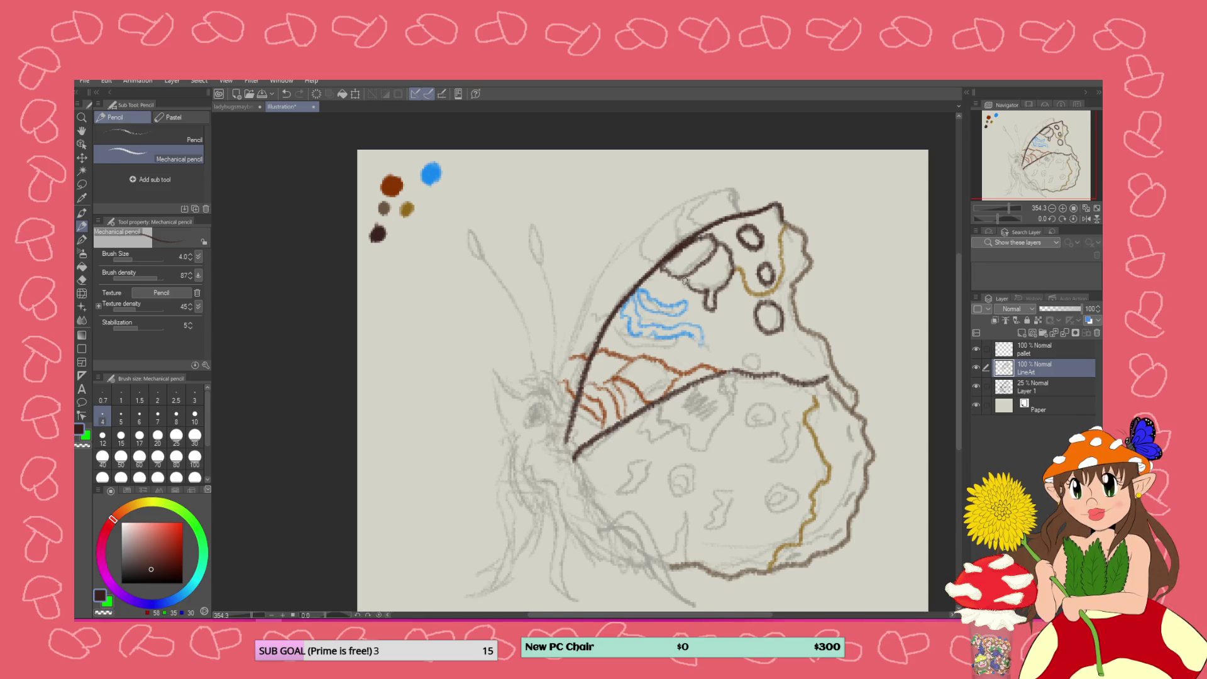
pyautogui.moveTo(759, 352)
pyautogui.mouseDown()
pyautogui.moveTo(742, 364)
pyautogui.moveTo(762, 362)
pyautogui.moveTo(757, 350)
pyautogui.mouseUp()
# Draw a dark brown line along the inner leading edge, then sample blue (RGB 21, 136, 240)
pyautogui.click(83, 279)
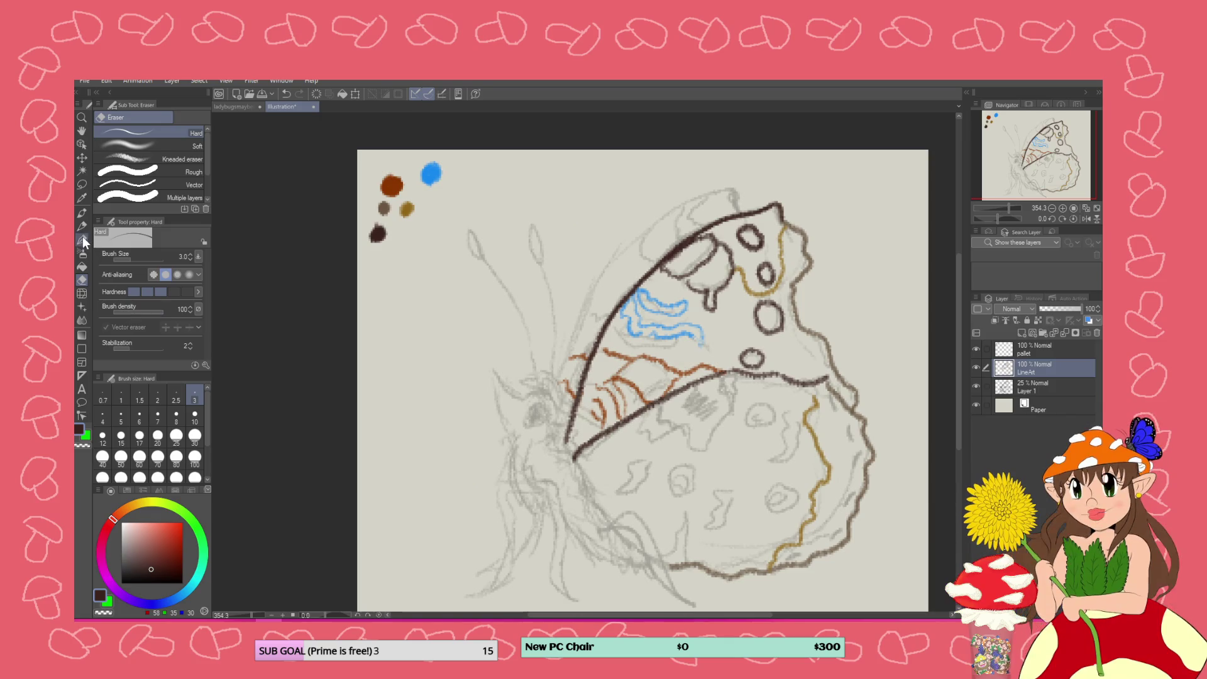
pyautogui.click(83, 227)
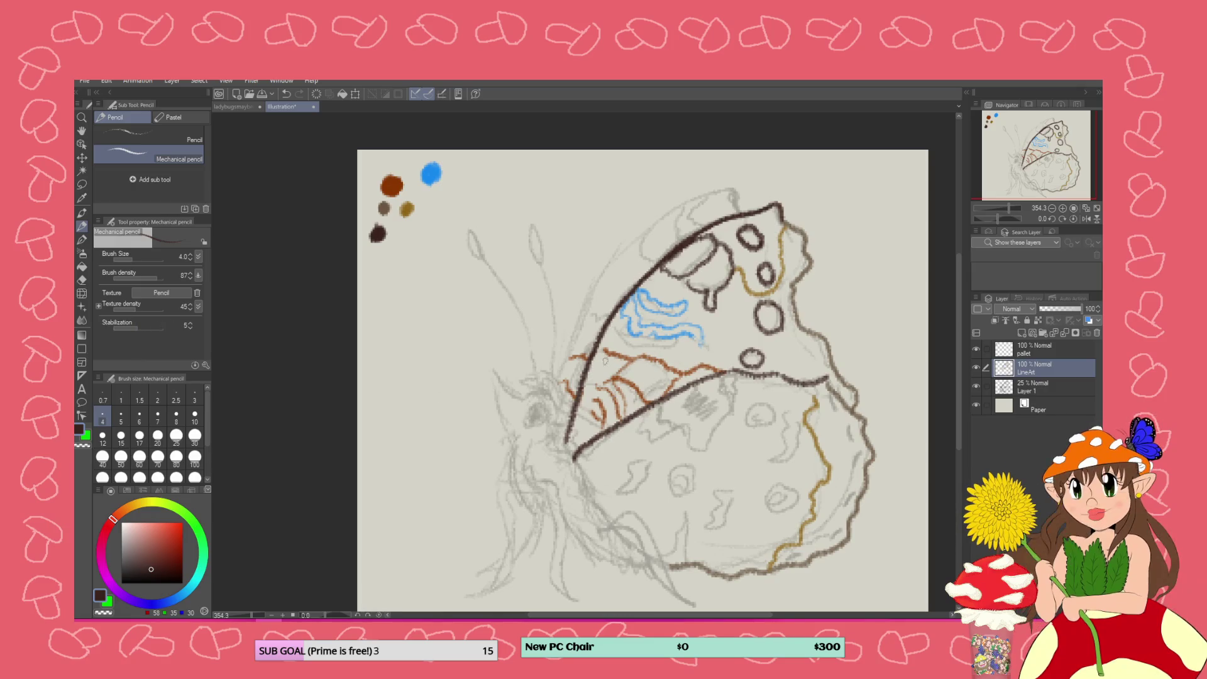
pyautogui.moveTo(600, 343)
pyautogui.mouseDown()
pyautogui.moveTo(575, 449)
pyautogui.moveTo(592, 373)
pyautogui.mouseUp()
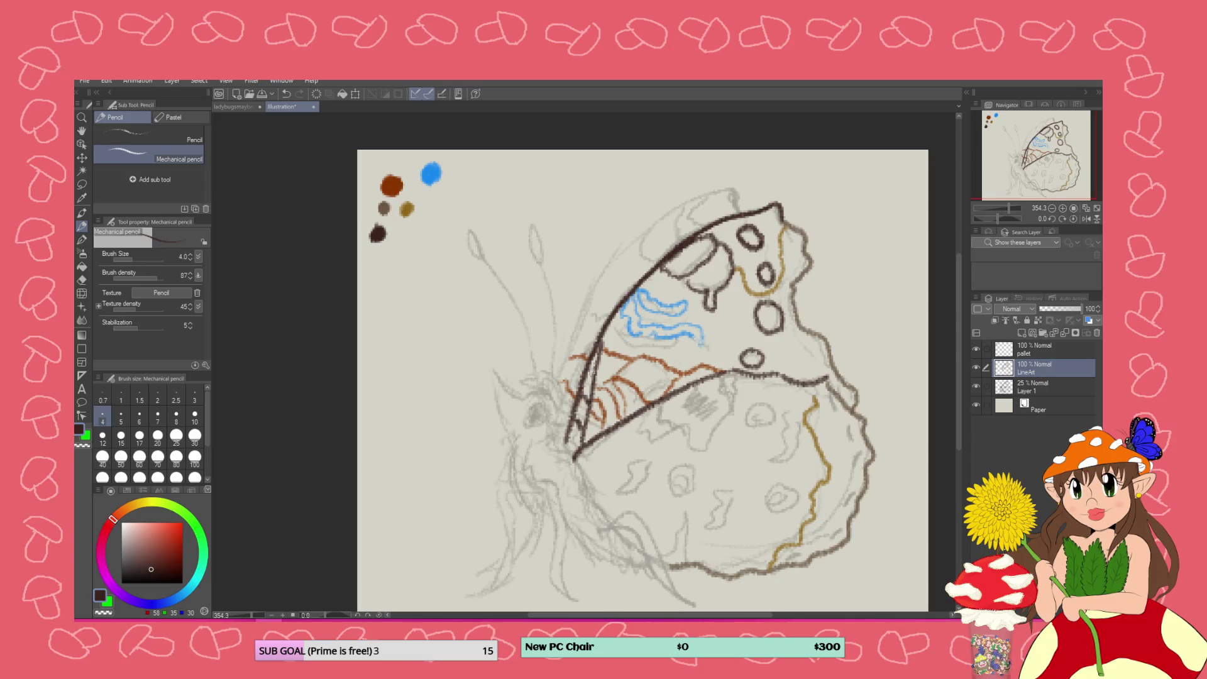
pyautogui.hotkey('ctrl', 'z')
pyautogui.hotkey('ctrl', 'z')
pyautogui.hotkey('ctrl', 'z')
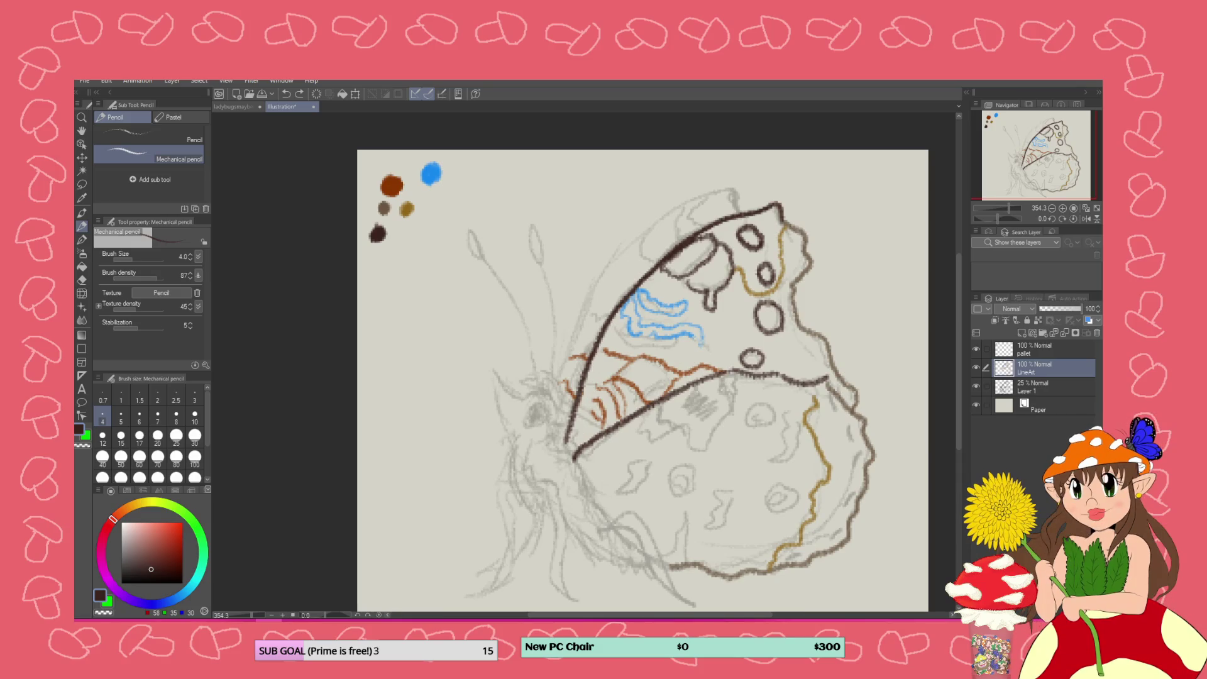
pyautogui.moveTo(601, 340)
pyautogui.mouseDown()
pyautogui.moveTo(567, 445)
pyautogui.moveTo(613, 321)
pyautogui.mouseUp()
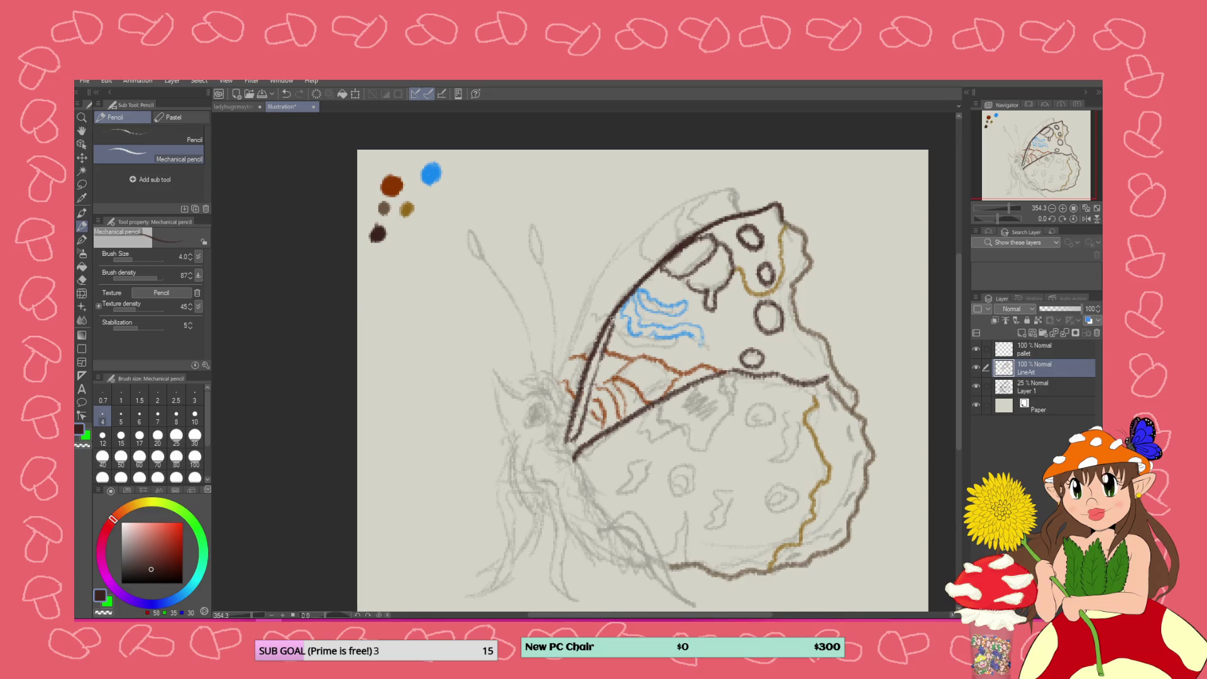
pyautogui.click(80, 200)
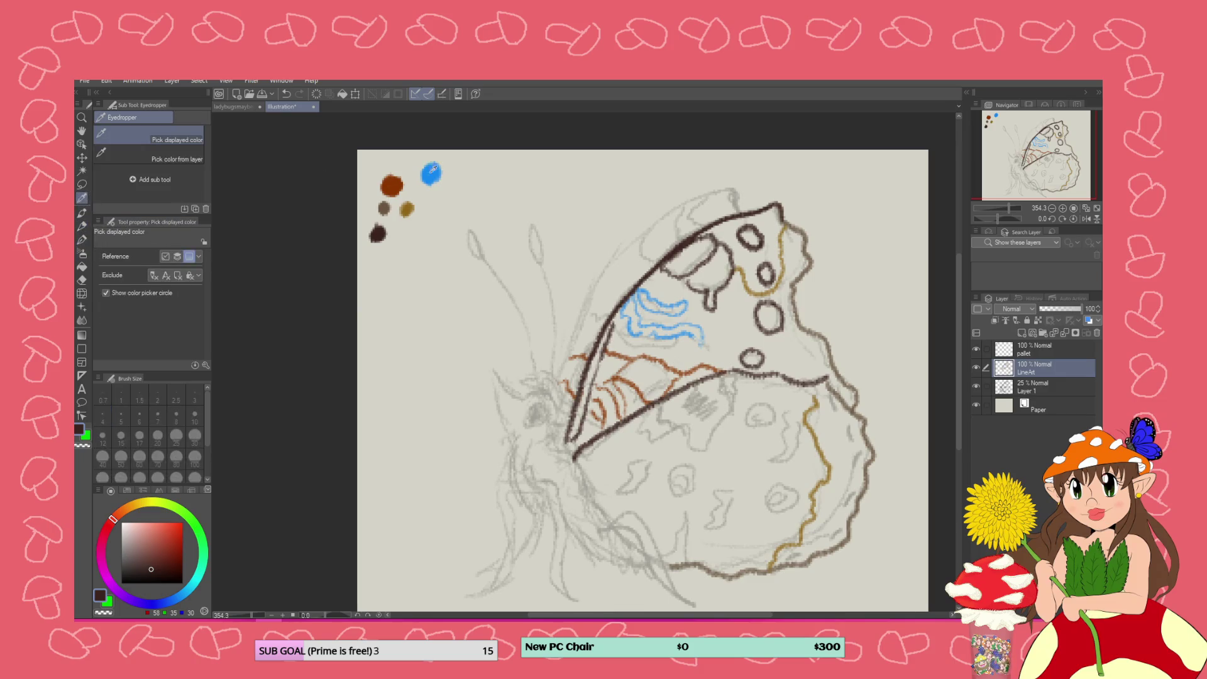
pyautogui.click(440, 169)
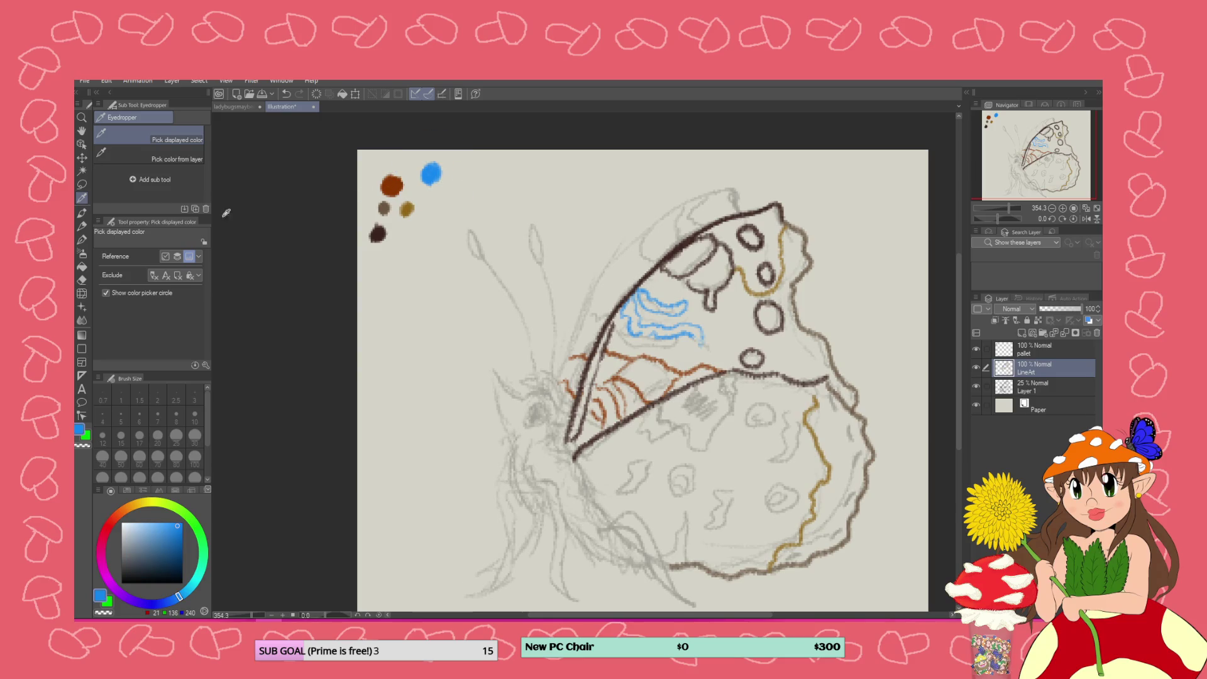
# Draw short blue dashes along the forewing's inner leading edge beside the butterfly's body
pyautogui.click(82, 240)
pyautogui.click(81, 226)
pyautogui.moveTo(598, 363); pyautogui.dragTo(577, 424)
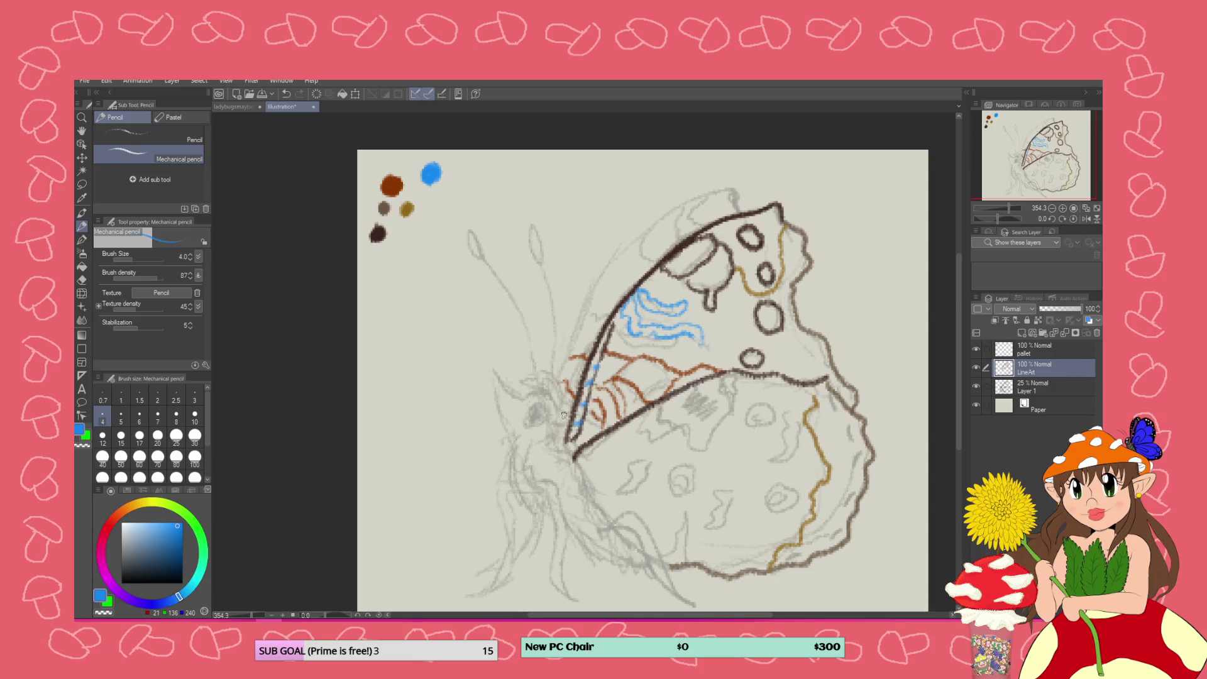
pyautogui.scroll(-5, 568, 375)
pyautogui.scroll(4, 610, 349)
pyautogui.scroll(-3, 609, 348)
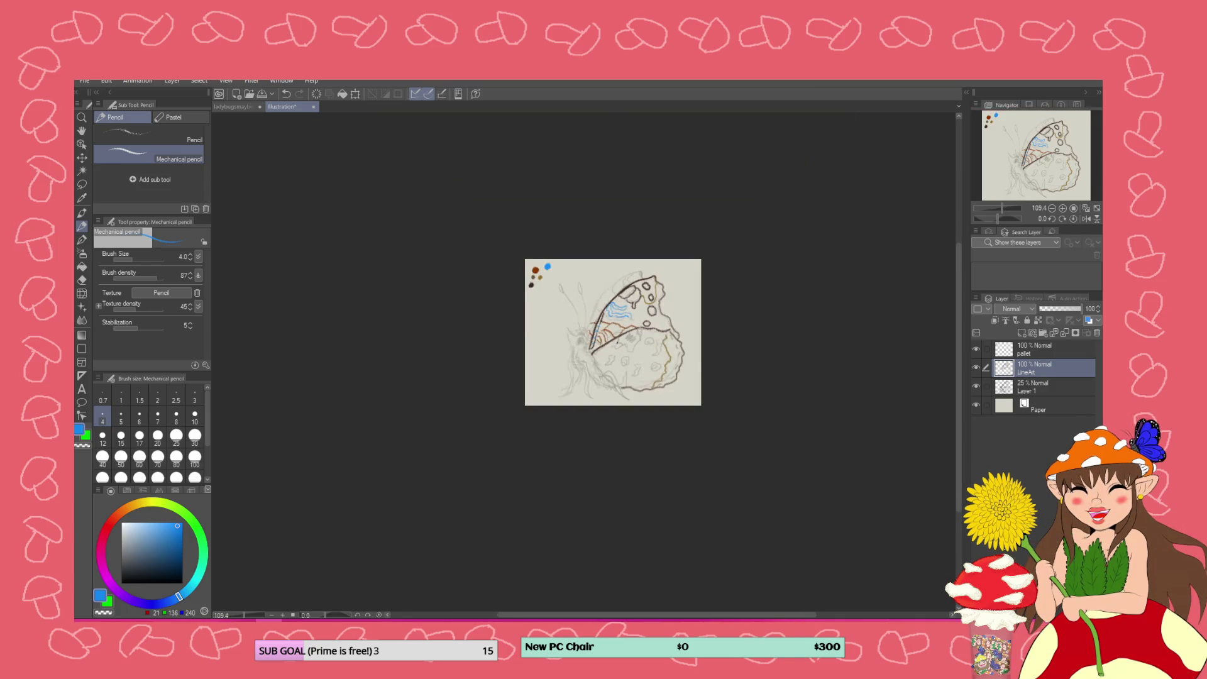
pyautogui.scroll(4, 619, 342)
pyautogui.scroll(2, 618, 342)
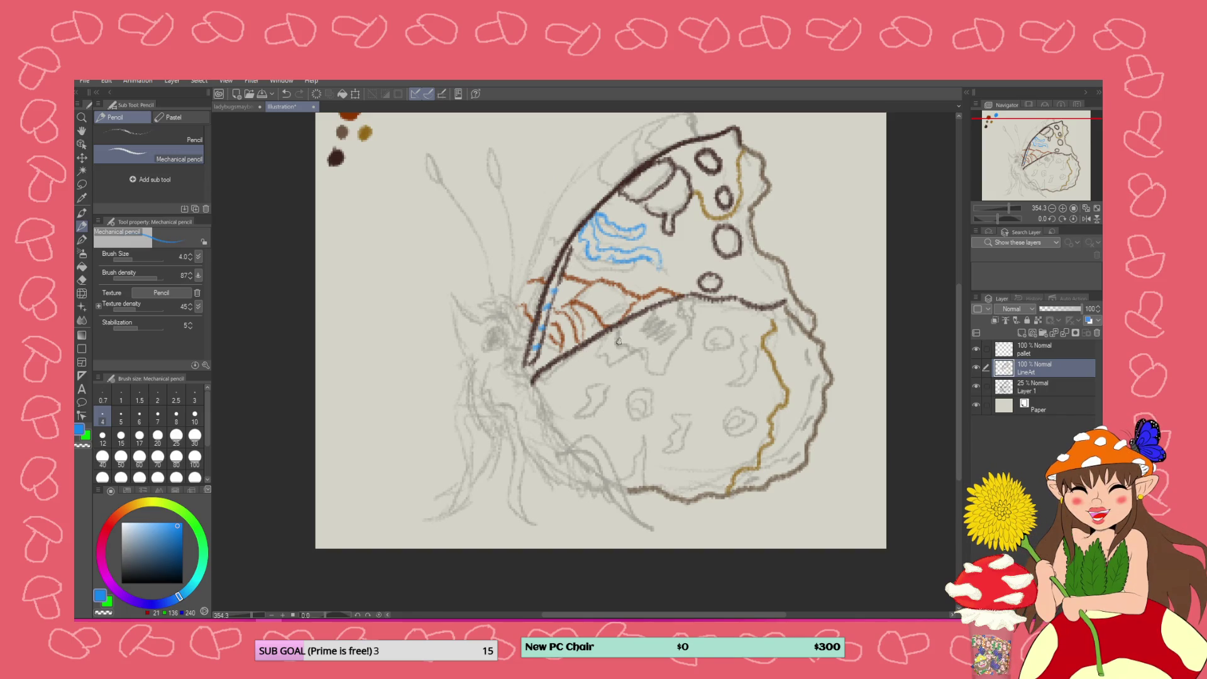
pyautogui.moveTo(961, 417); pyautogui.dragTo(959, 383)
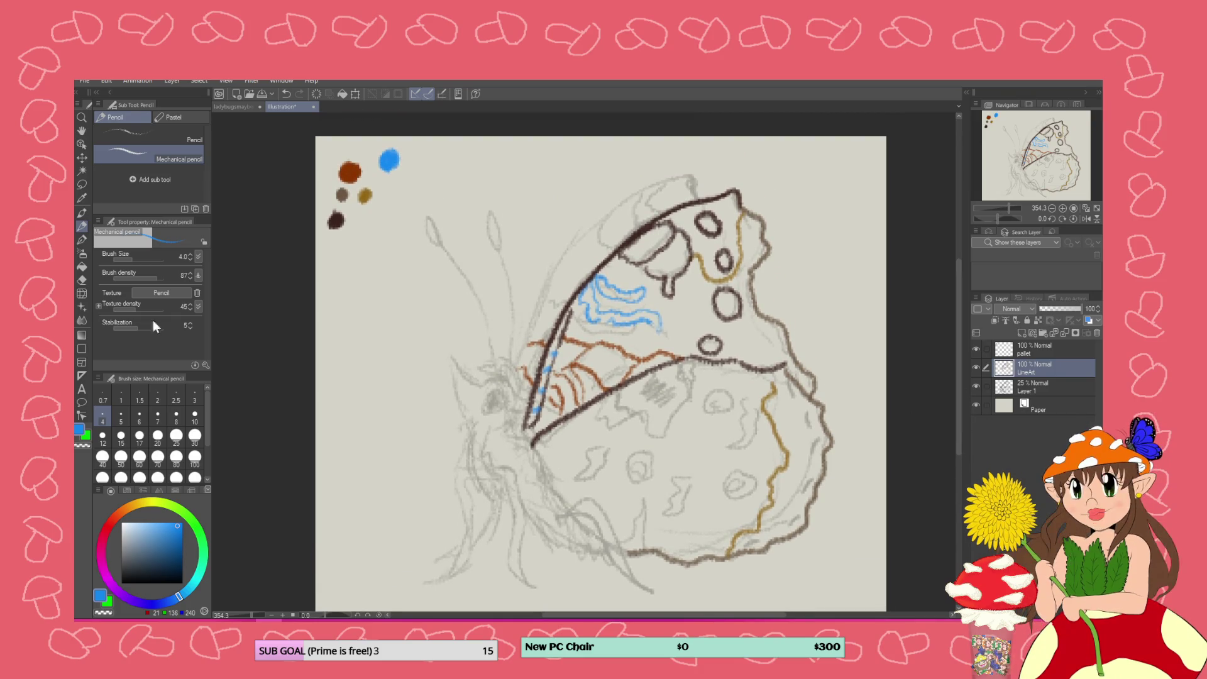
pyautogui.click(82, 197)
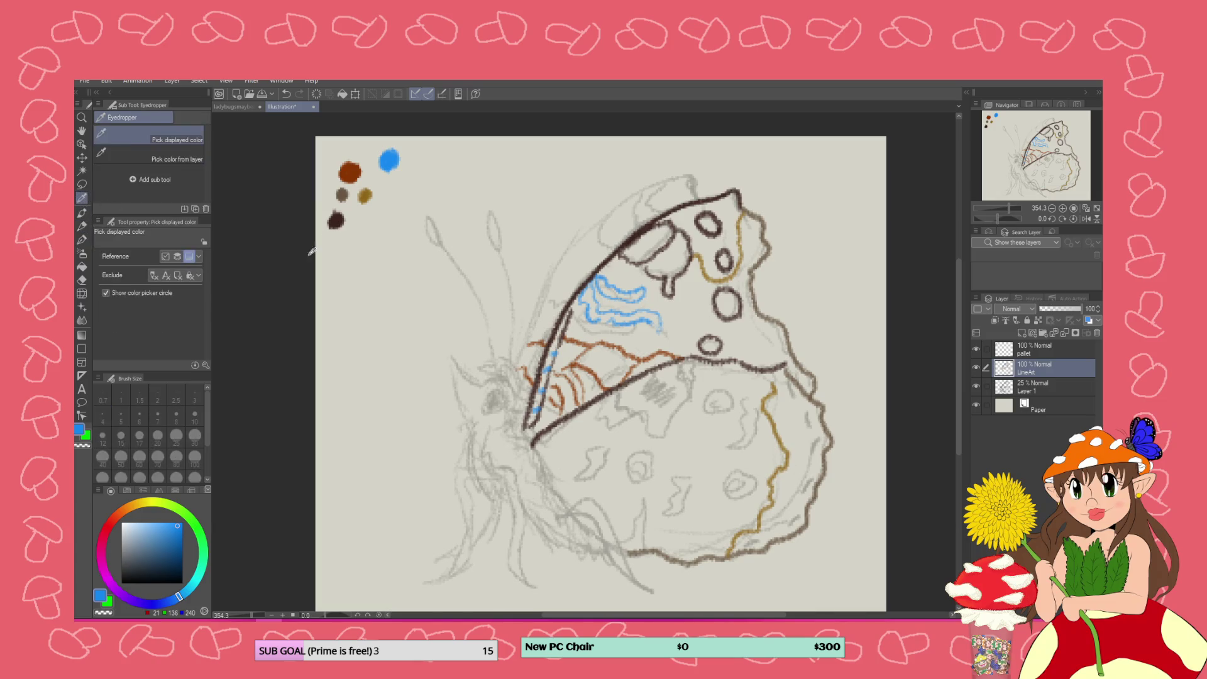
# Sample dark brown and draw ringed spots with spirals on the lower wing
pyautogui.click(335, 220)
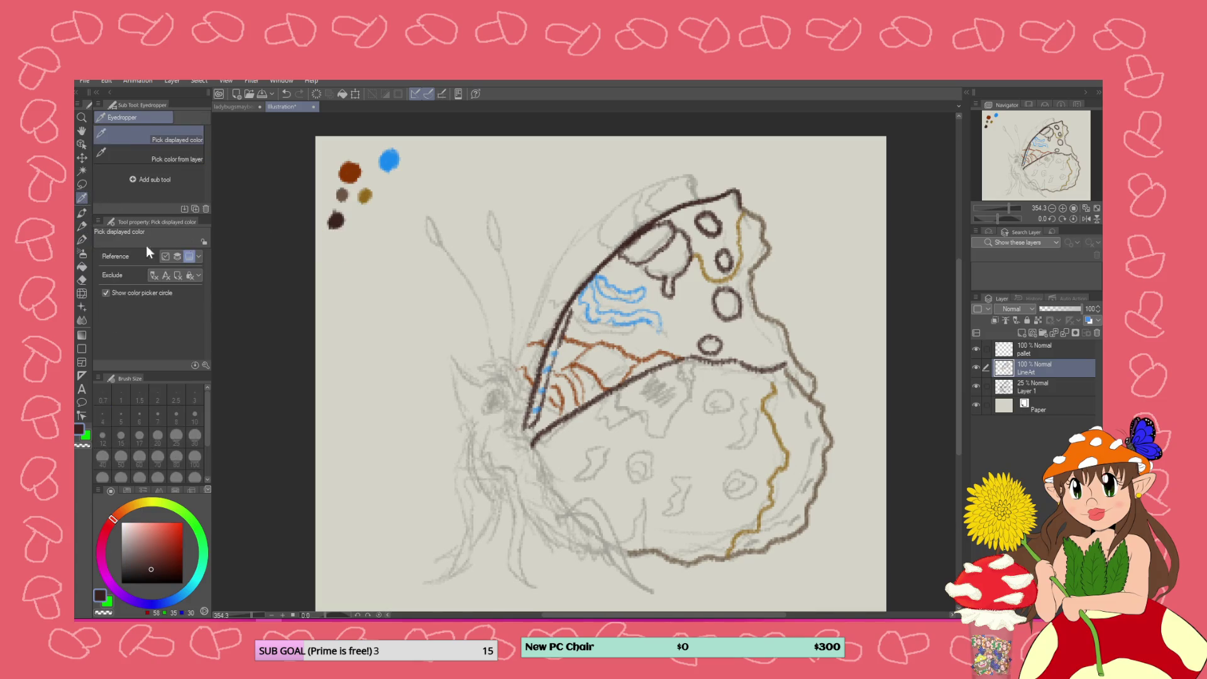
pyautogui.click(83, 225)
pyautogui.moveTo(636, 533)
pyautogui.mouseDown()
pyautogui.moveTo(626, 545)
pyautogui.moveTo(648, 497)
pyautogui.moveTo(636, 544)
pyautogui.mouseUp()
pyautogui.moveTo(654, 457)
pyautogui.mouseDown()
pyautogui.moveTo(637, 444)
pyautogui.moveTo(622, 471)
pyautogui.moveTo(659, 463)
pyautogui.moveTo(632, 465)
pyautogui.moveTo(641, 458)
pyautogui.mouseUp()
pyautogui.moveTo(741, 481)
pyautogui.mouseDown()
pyautogui.moveTo(716, 505)
pyautogui.moveTo(754, 485)
pyautogui.moveTo(731, 480)
pyautogui.mouseUp()
pyautogui.moveTo(723, 401)
pyautogui.mouseDown()
pyautogui.moveTo(700, 415)
pyautogui.moveTo(729, 400)
pyautogui.moveTo(745, 418)
pyautogui.moveTo(720, 452)
pyautogui.moveTo(751, 434)
pyautogui.moveTo(747, 394)
pyautogui.moveTo(748, 407)
pyautogui.mouseUp()
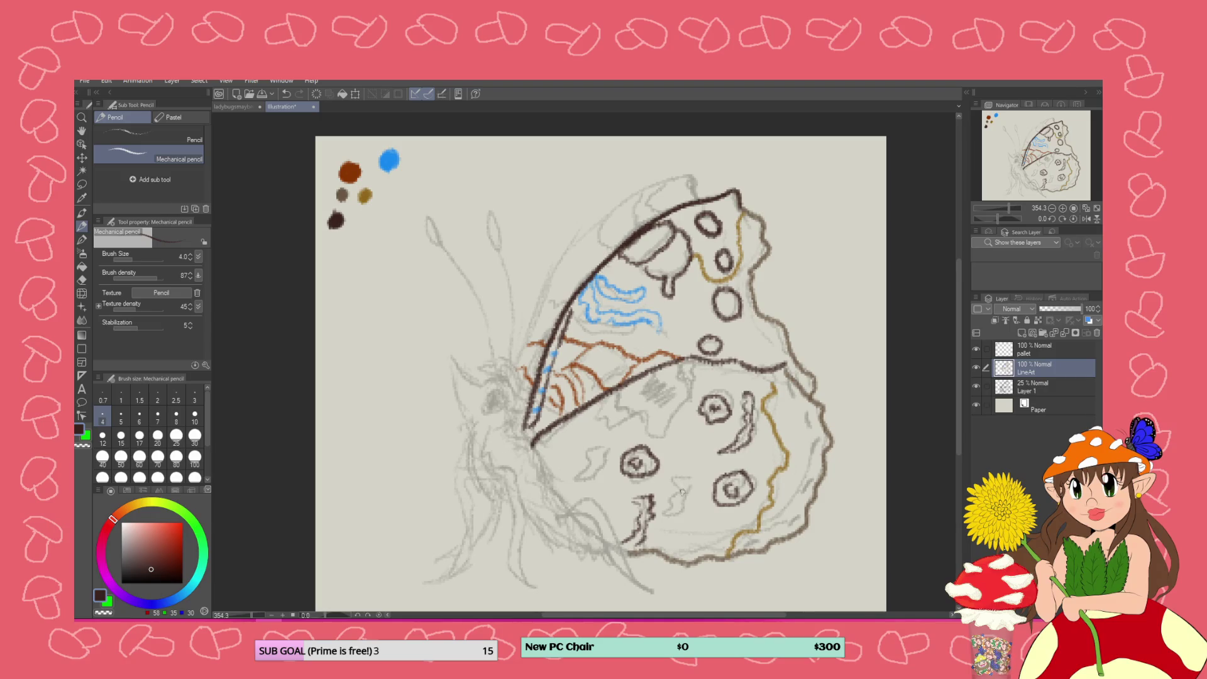
# Add wavy dark brown markings on the lower wing, then shift the colour toward orange
pyautogui.moveTo(676, 480)
pyautogui.mouseDown()
pyautogui.moveTo(666, 527)
pyautogui.moveTo(688, 484)
pyautogui.moveTo(684, 460)
pyautogui.mouseUp()
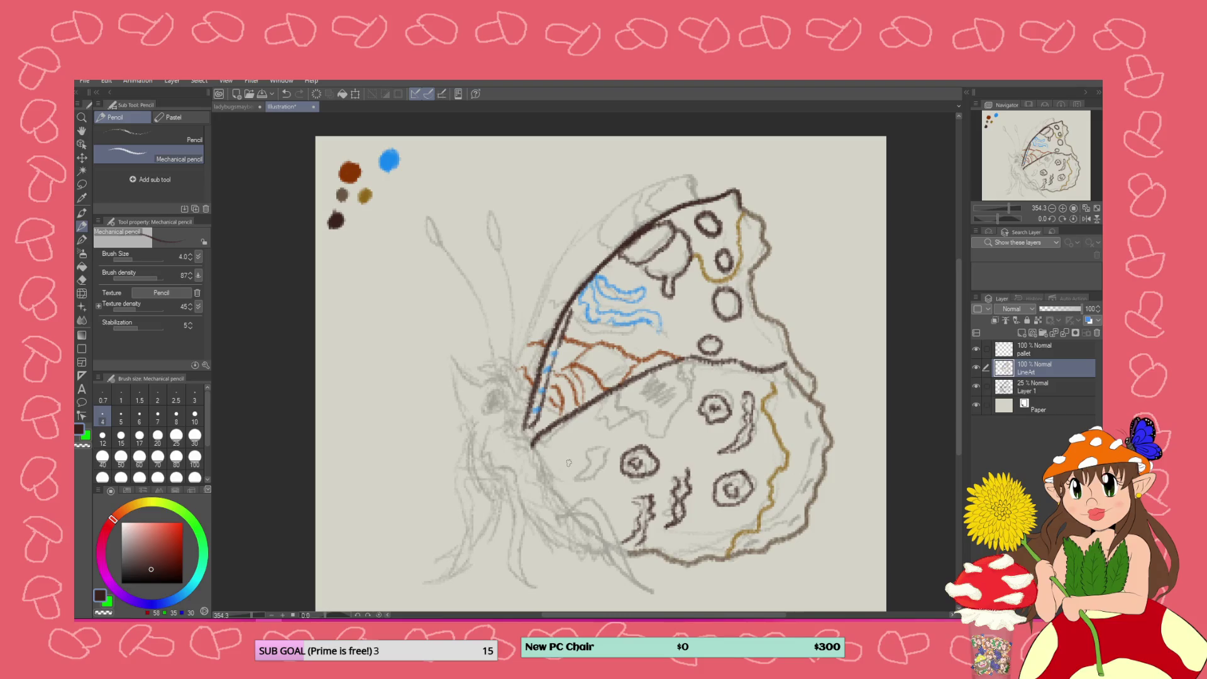
pyautogui.moveTo(584, 449)
pyautogui.mouseDown()
pyautogui.moveTo(563, 484)
pyautogui.moveTo(597, 455)
pyautogui.moveTo(587, 443)
pyautogui.mouseUp()
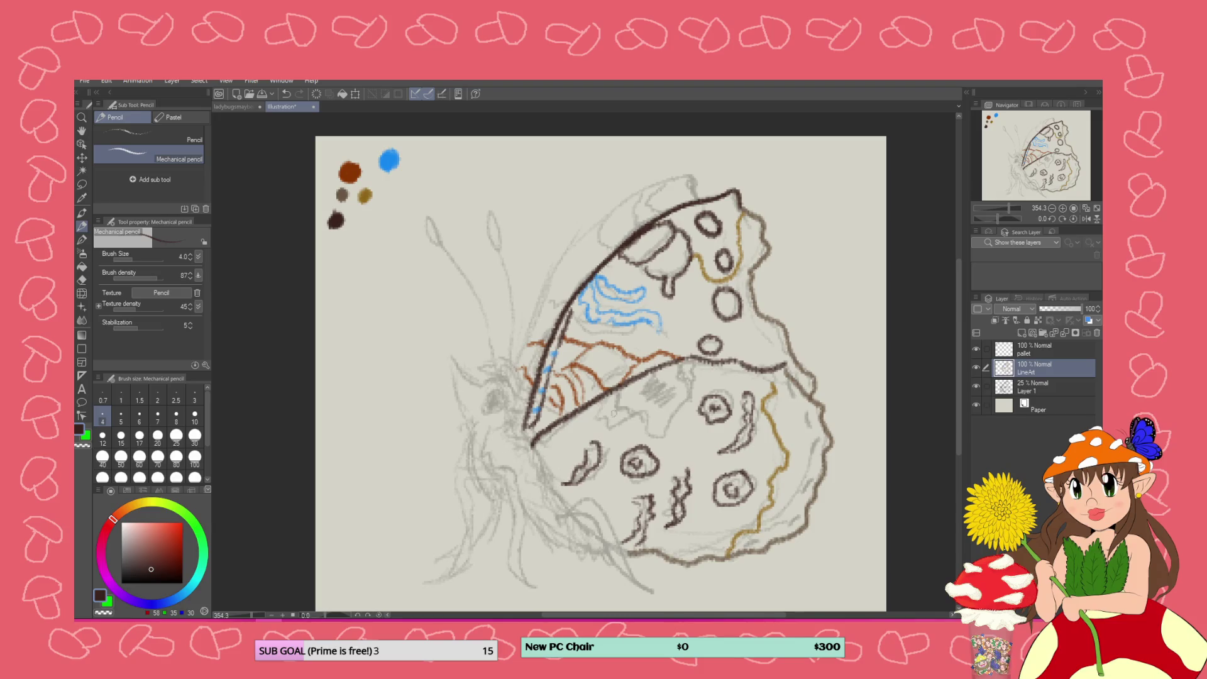
pyautogui.moveTo(677, 480); pyautogui.dragTo(688, 465)
pyautogui.moveTo(137, 509)
pyautogui.mouseDown()
pyautogui.moveTo(125, 509)
pyautogui.moveTo(137, 504)
pyautogui.mouseUp()
# Mix a pale gold on the colour wheel, undoing a stray trial stroke
pyautogui.click(148, 521)
pyautogui.click(154, 528)
pyautogui.click(147, 527)
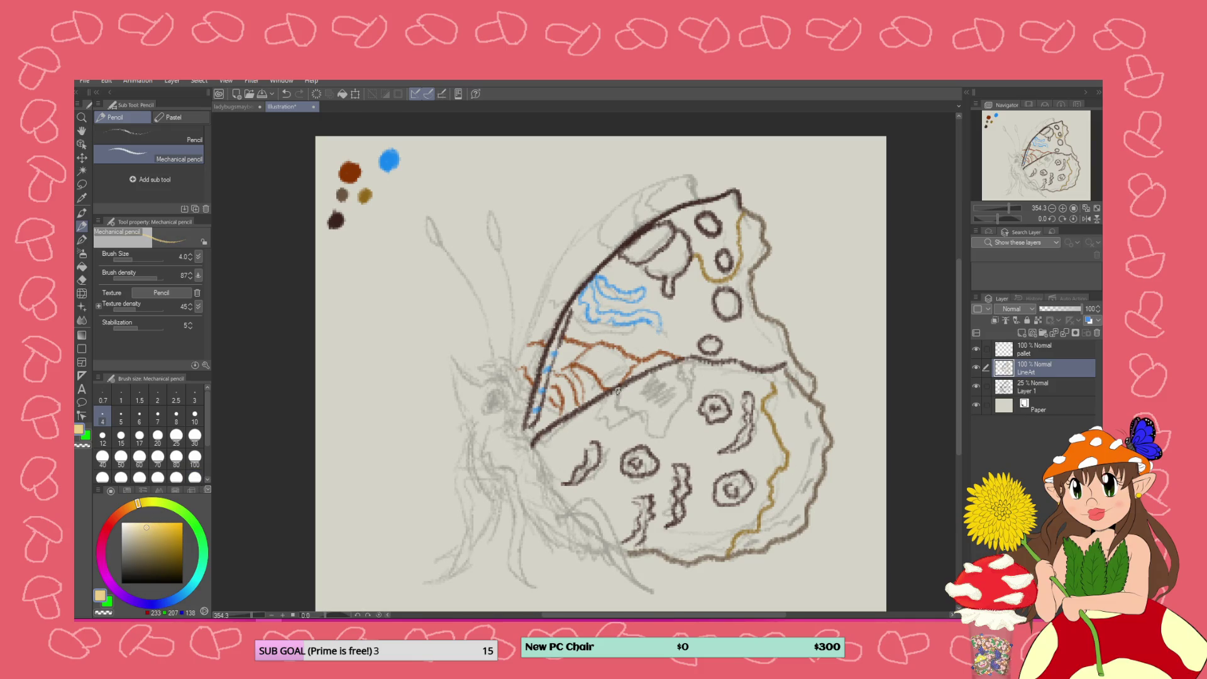
pyautogui.moveTo(618, 388)
pyautogui.mouseDown()
pyautogui.moveTo(682, 359)
pyautogui.moveTo(616, 393)
pyautogui.moveTo(652, 426)
pyautogui.moveTo(675, 420)
pyautogui.moveTo(691, 362)
pyautogui.mouseUp()
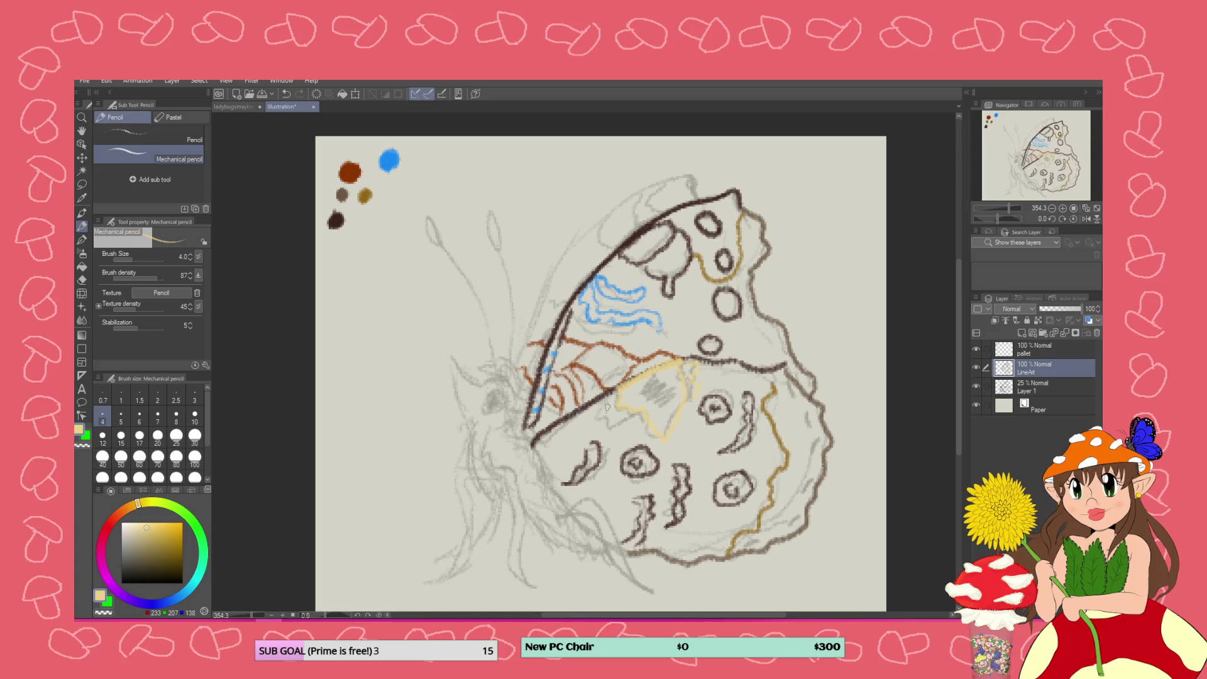
pyautogui.hotkey('ctrl', 'z')
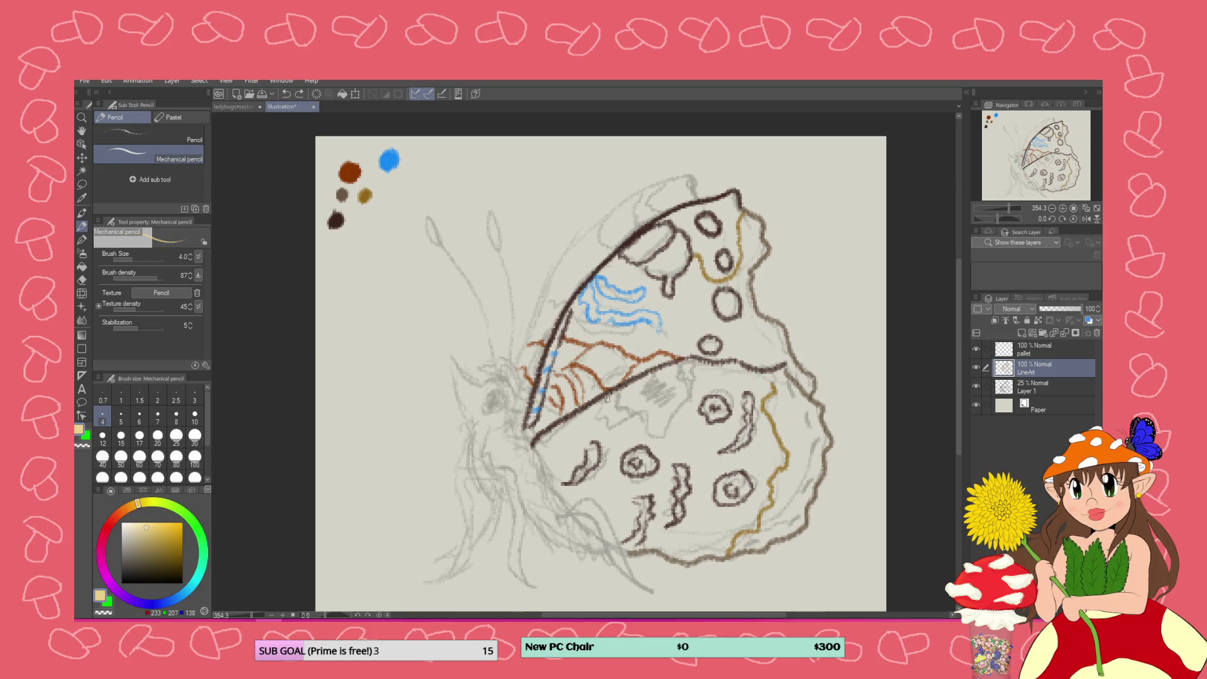
# Draw pale gold markings across the lower wing's upper part and scribble a patch in the upper wing
pyautogui.moveTo(621, 390); pyautogui.dragTo(659, 427)
pyautogui.moveTo(679, 365)
pyautogui.mouseDown()
pyautogui.moveTo(684, 413)
pyautogui.moveTo(658, 443)
pyautogui.mouseUp()
pyautogui.moveTo(596, 408)
pyautogui.mouseDown()
pyautogui.moveTo(608, 428)
pyautogui.moveTo(621, 424)
pyautogui.mouseUp()
pyautogui.moveTo(783, 386); pyautogui.dragTo(803, 396)
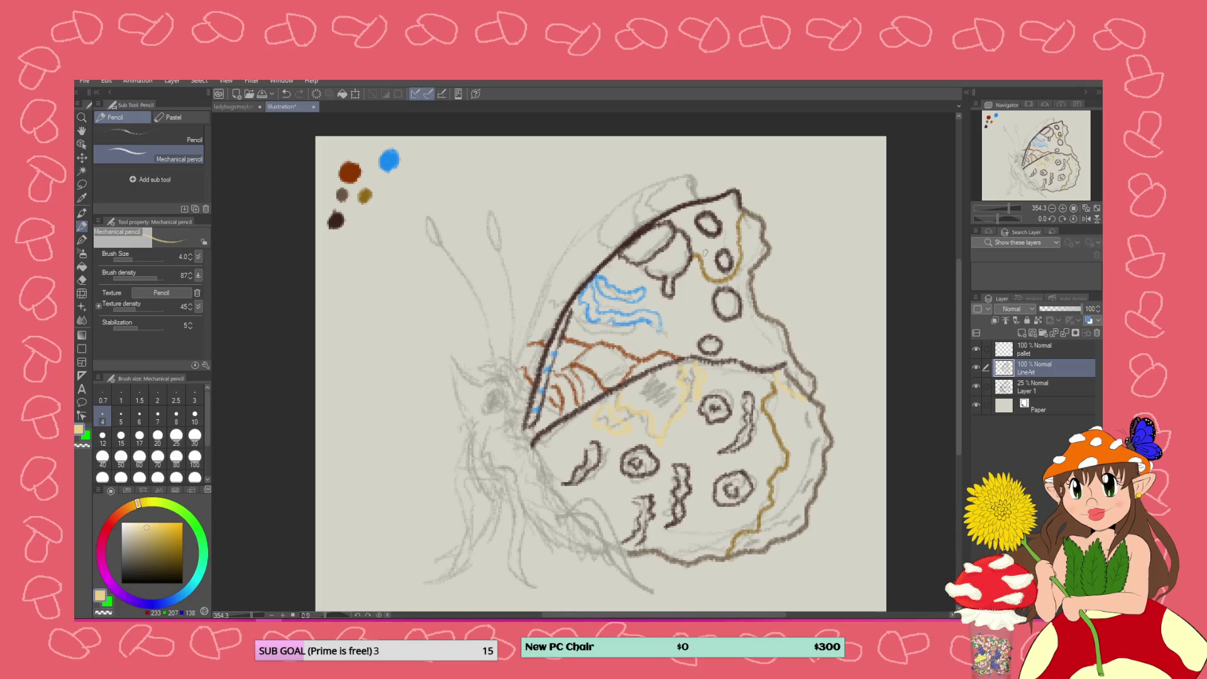
pyautogui.moveTo(687, 226)
pyautogui.mouseDown()
pyautogui.moveTo(666, 214)
pyautogui.moveTo(686, 206)
pyautogui.moveTo(663, 217)
pyautogui.mouseUp()
# Sample dark brown and retrace the upper wing's top edge
pyautogui.click(82, 198)
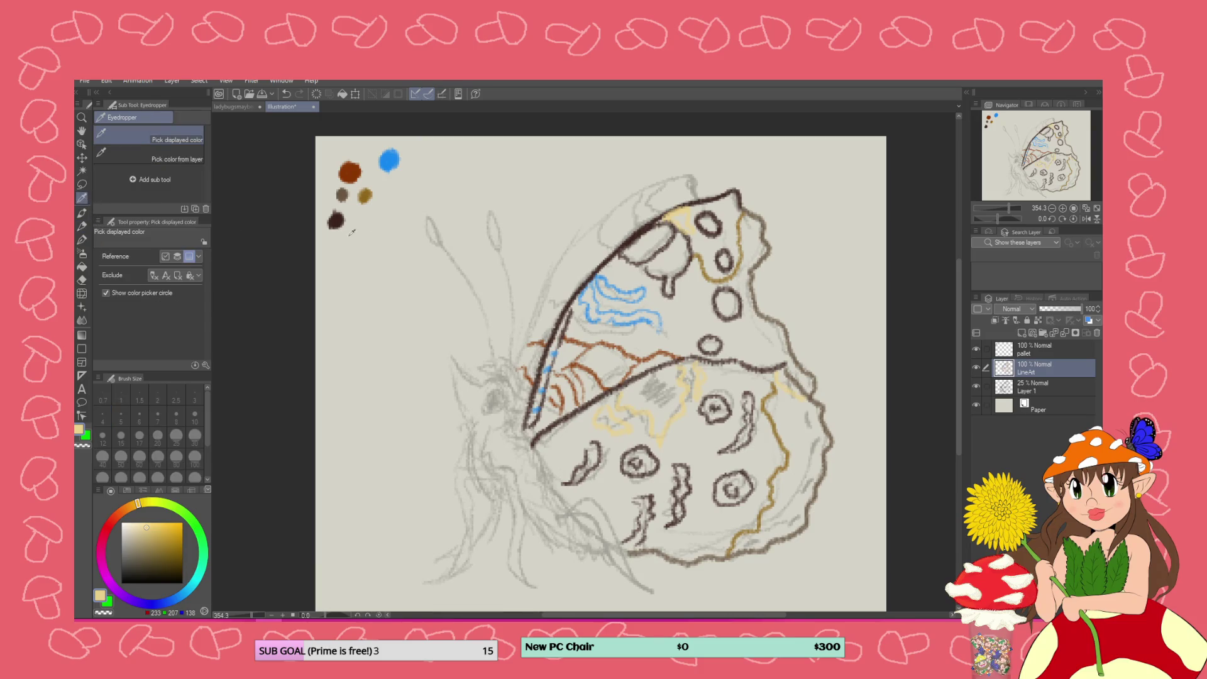
pyautogui.click(337, 220)
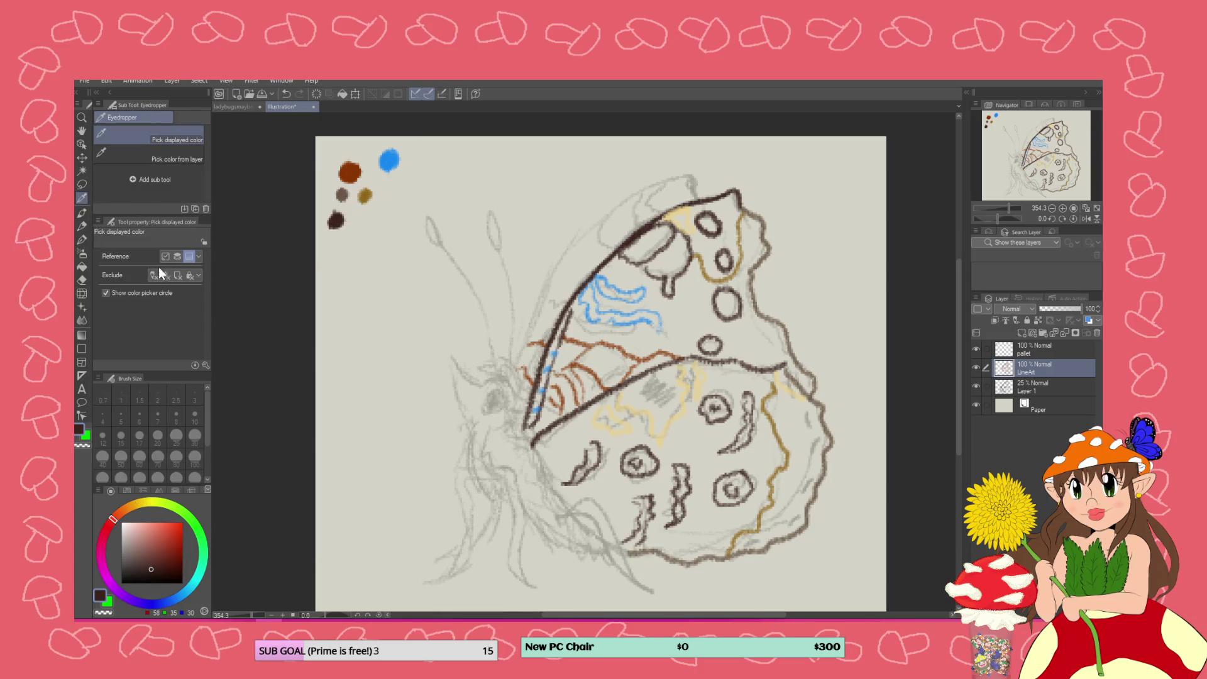
pyautogui.click(83, 227)
pyautogui.moveTo(691, 200)
pyautogui.mouseDown()
pyautogui.moveTo(694, 187)
pyautogui.moveTo(671, 178)
pyautogui.moveTo(634, 191)
pyautogui.moveTo(549, 293)
pyautogui.mouseUp()
pyautogui.hotkey('ctrl', 'z')
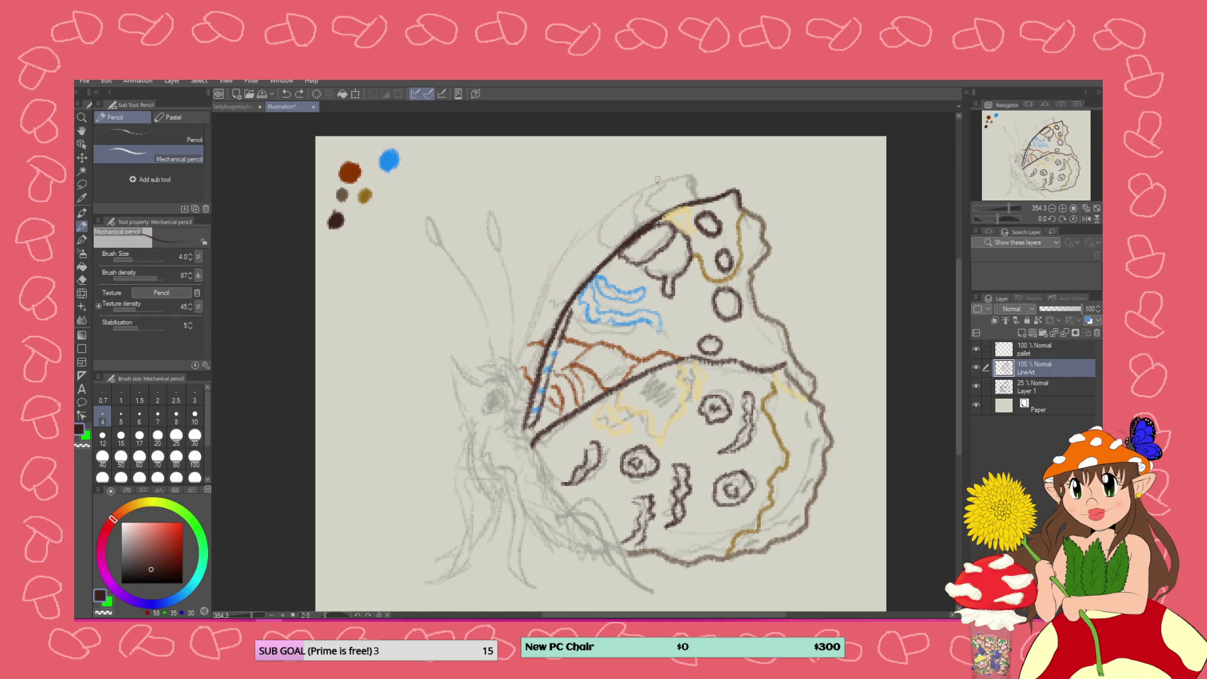
pyautogui.moveTo(697, 200)
pyautogui.mouseDown()
pyautogui.moveTo(692, 172)
pyautogui.moveTo(622, 199)
pyautogui.moveTo(567, 245)
pyautogui.moveTo(511, 371)
pyautogui.mouseUp()
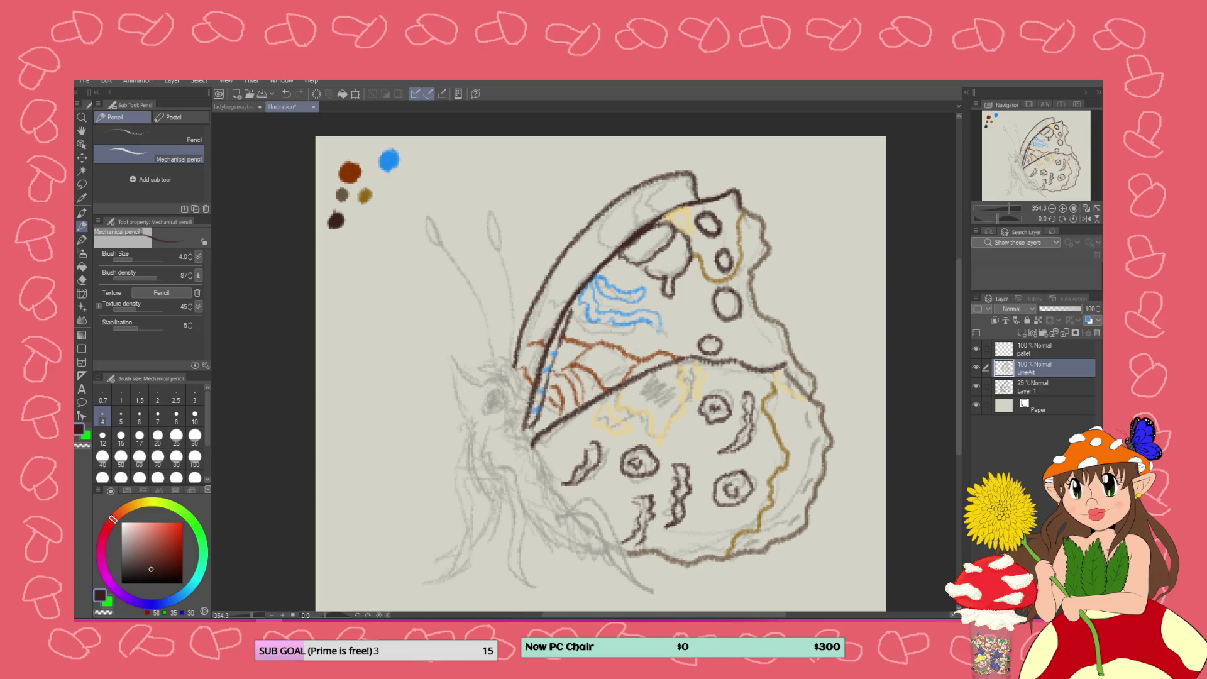
# Sample the pale yellow from the wing and dab it as a swatch on the pallet layer
pyautogui.click(82, 199)
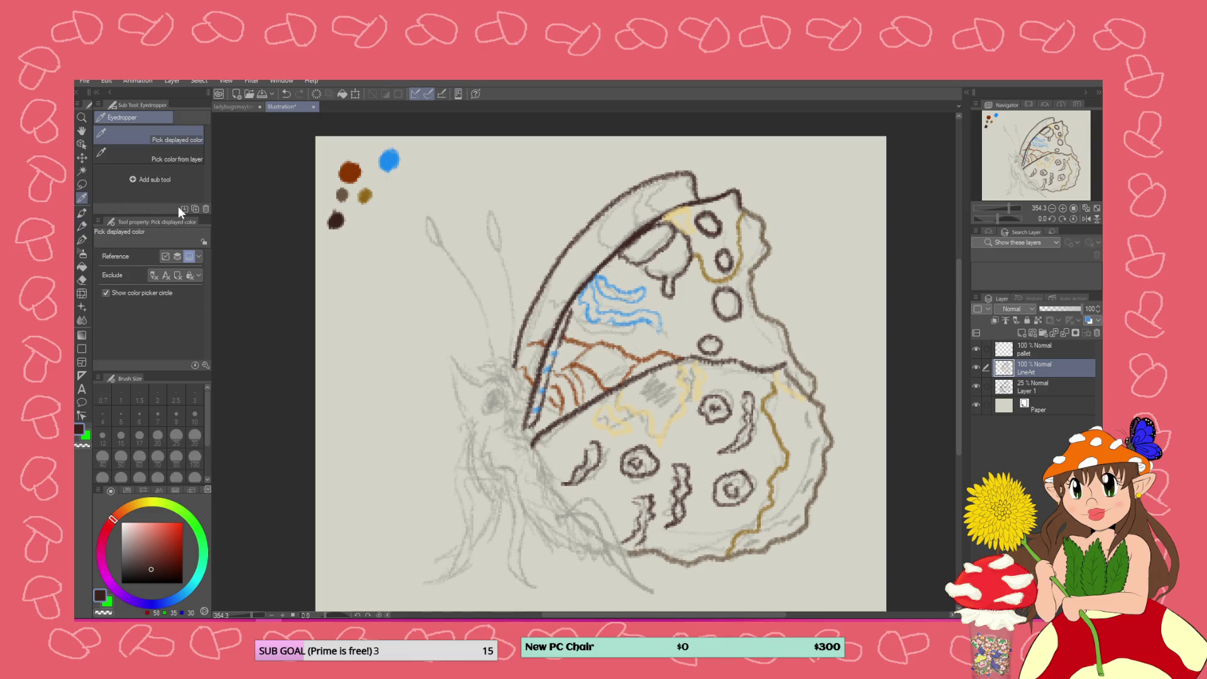
pyautogui.click(701, 391)
pyautogui.click(1025, 347)
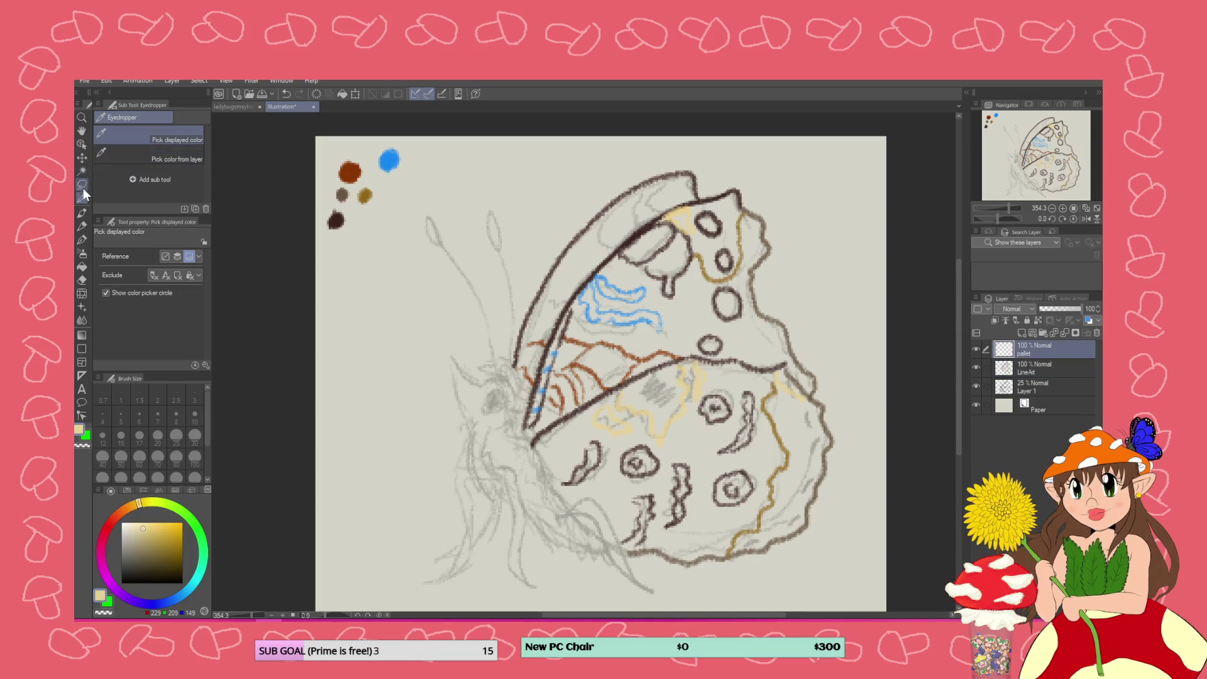
pyautogui.click(81, 224)
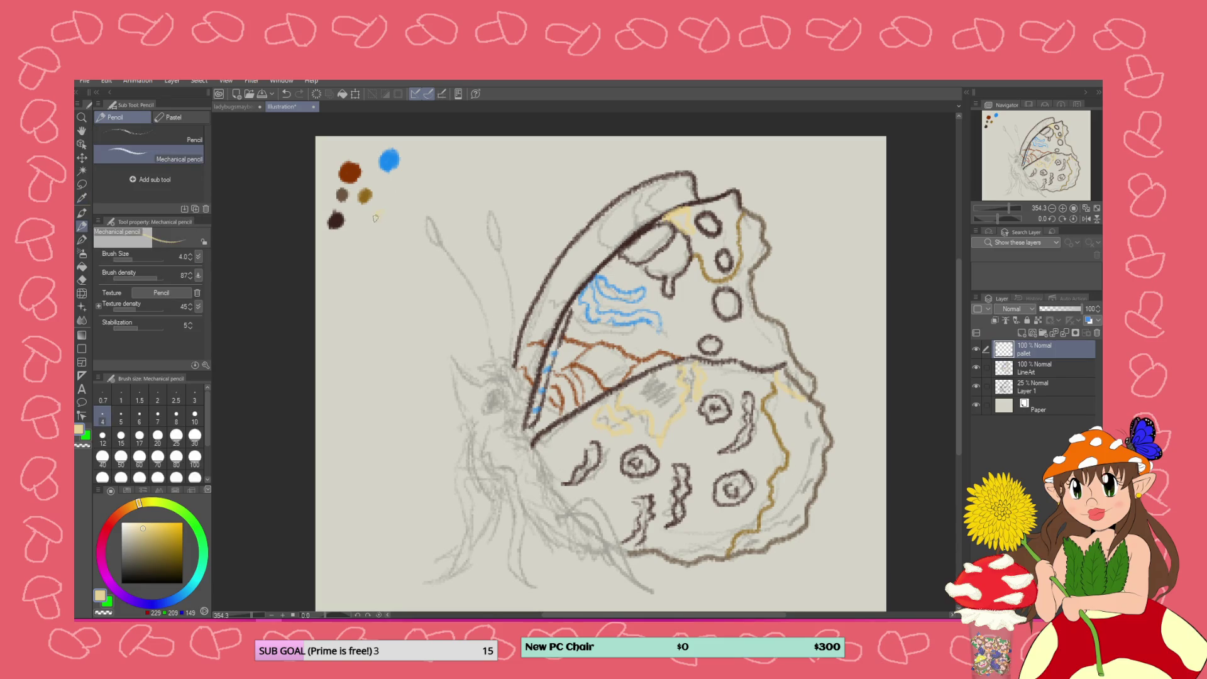
pyautogui.moveTo(379, 211); pyautogui.dragTo(381, 218)
pyautogui.click(1009, 371)
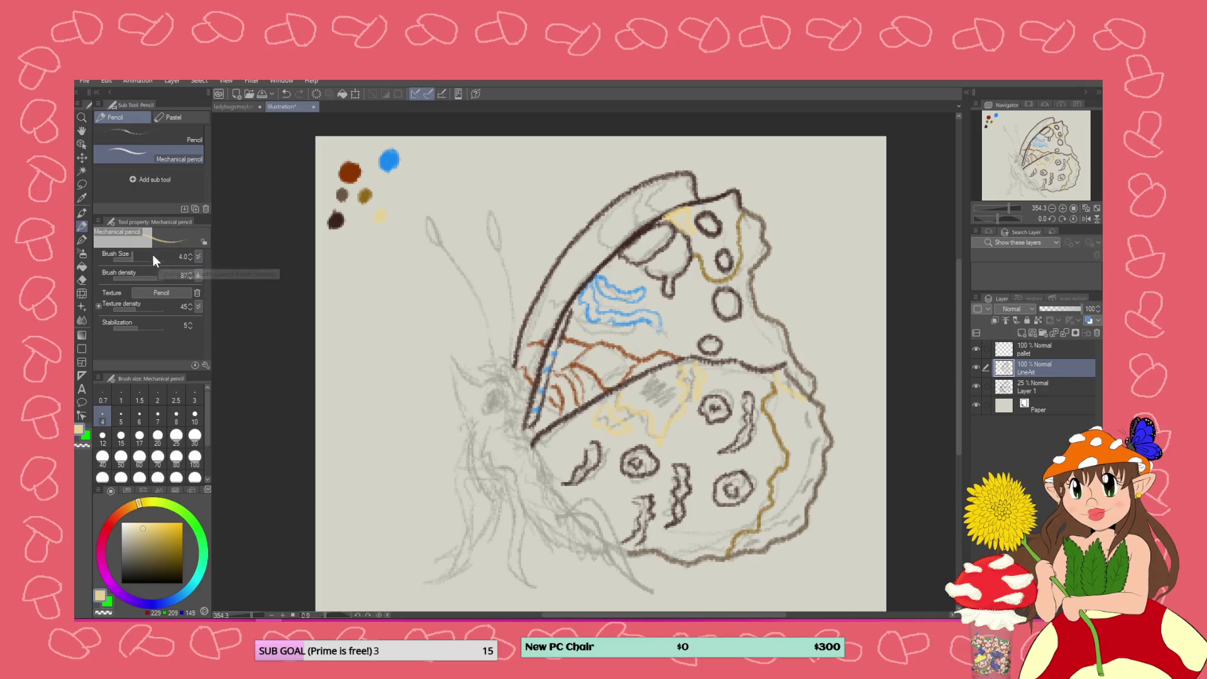
pyautogui.click(82, 198)
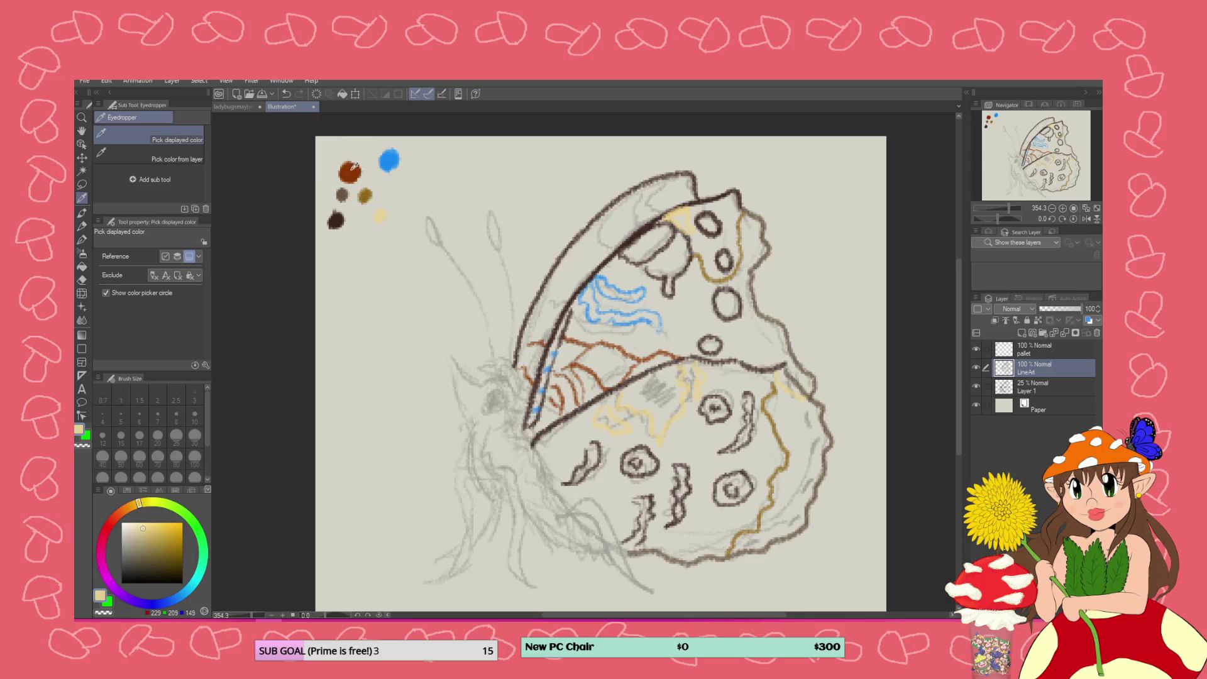
# Pick the grey-brown palette swatch and darken the upper wing's front edge line
pyautogui.click(354, 166)
pyautogui.press('p')
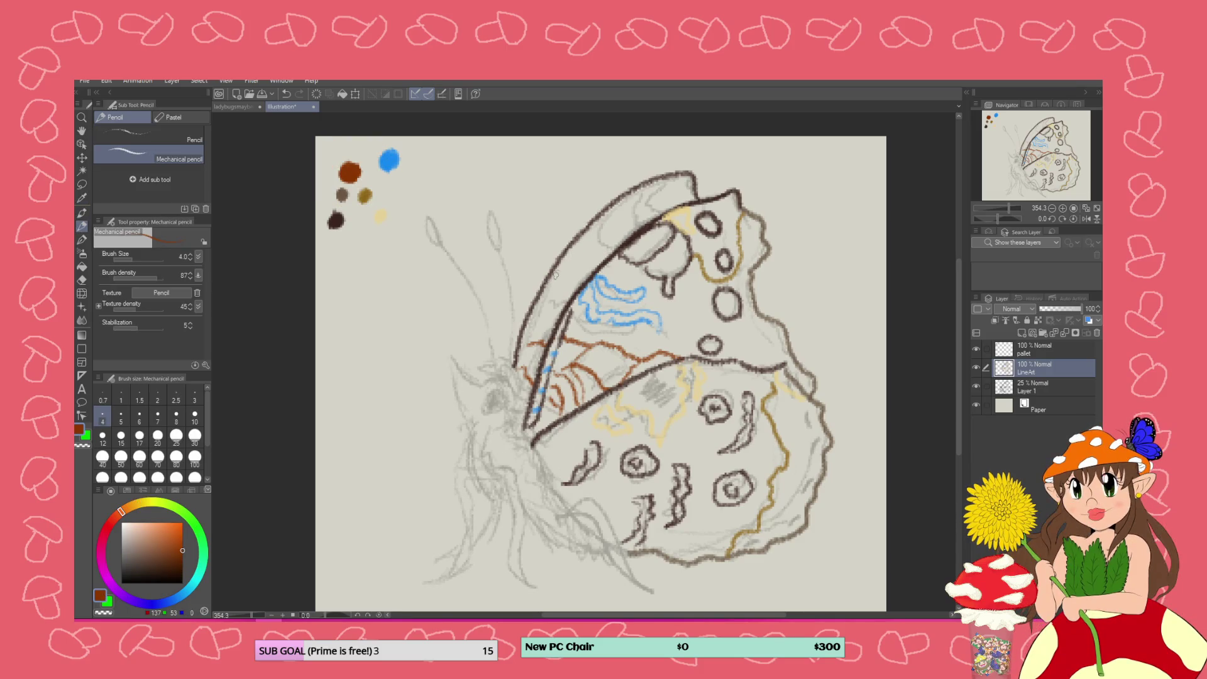
pyautogui.moveTo(541, 289); pyautogui.dragTo(563, 305)
pyautogui.click(82, 280)
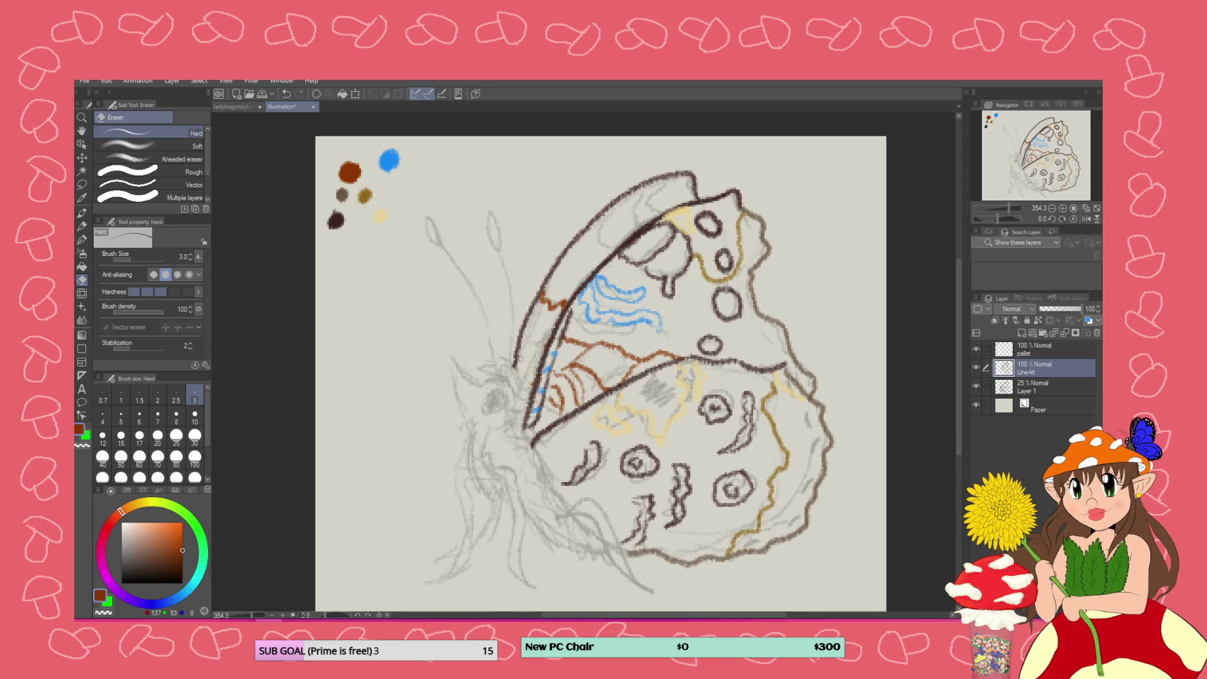
pyautogui.click(82, 240)
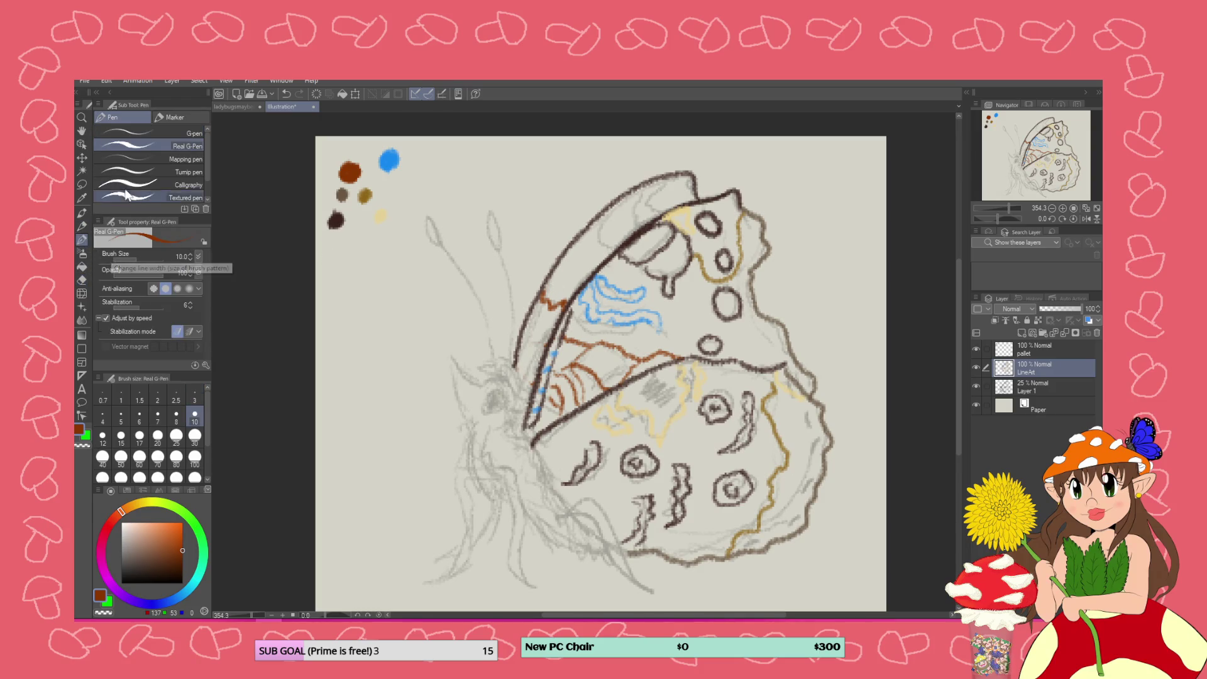
pyautogui.click(81, 198)
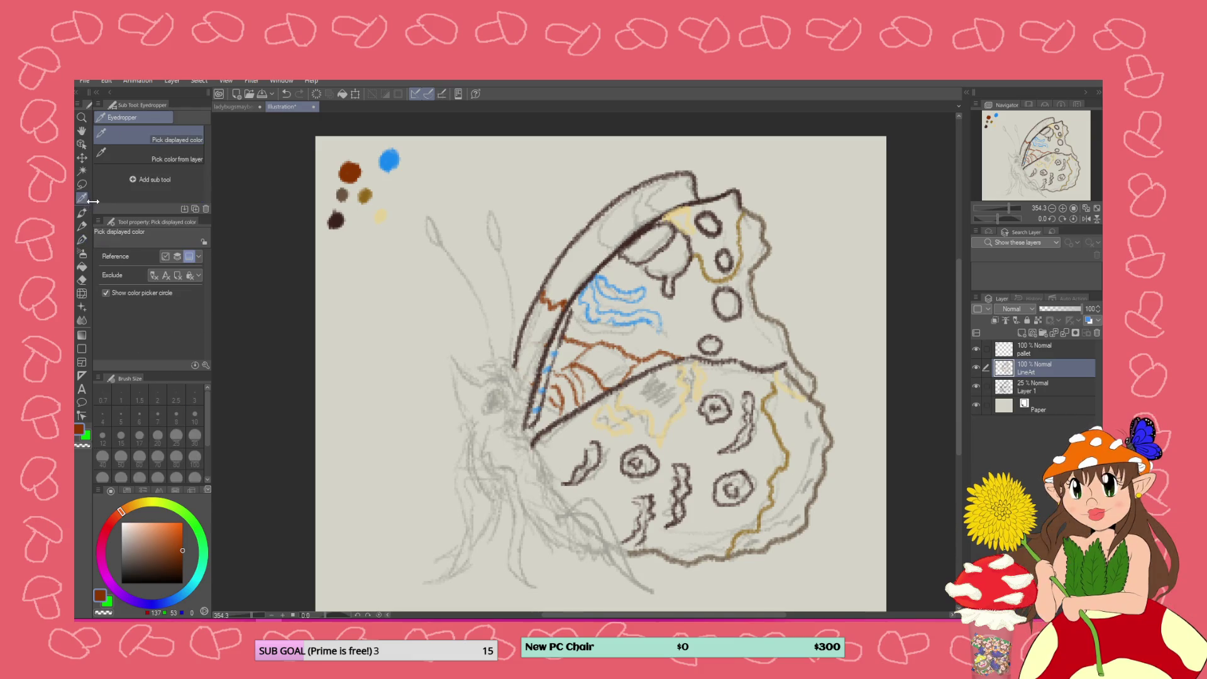
pyautogui.click(664, 246)
pyautogui.click(351, 199)
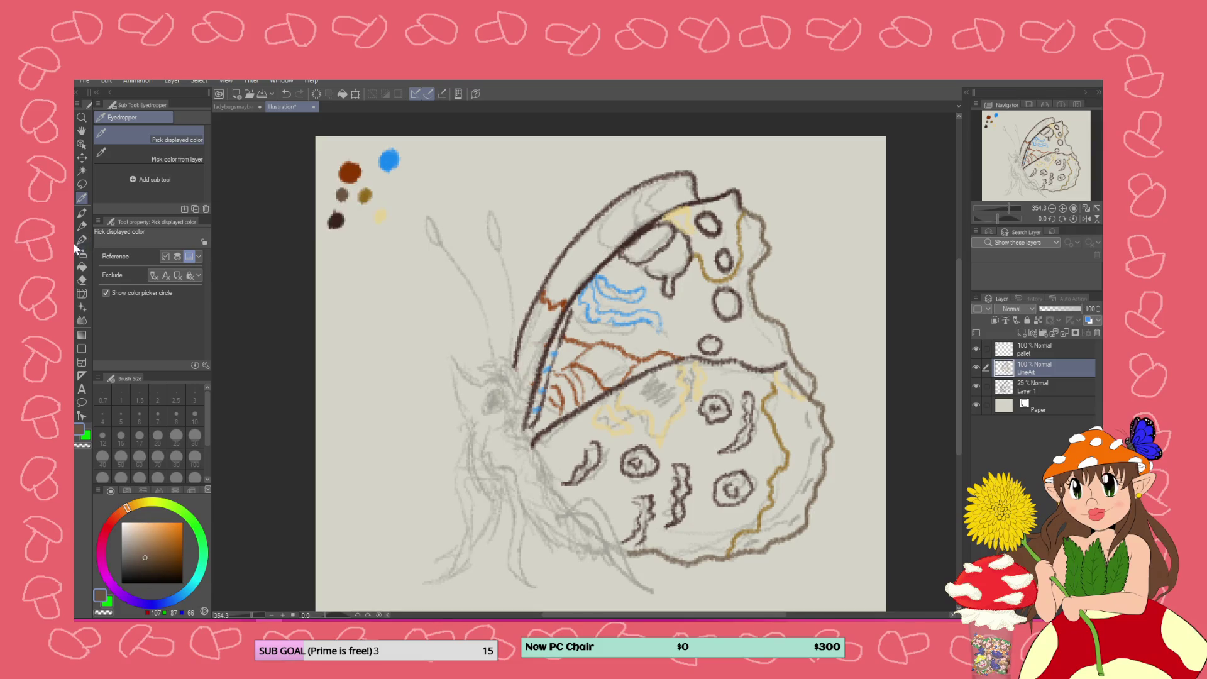
pyautogui.press('p')
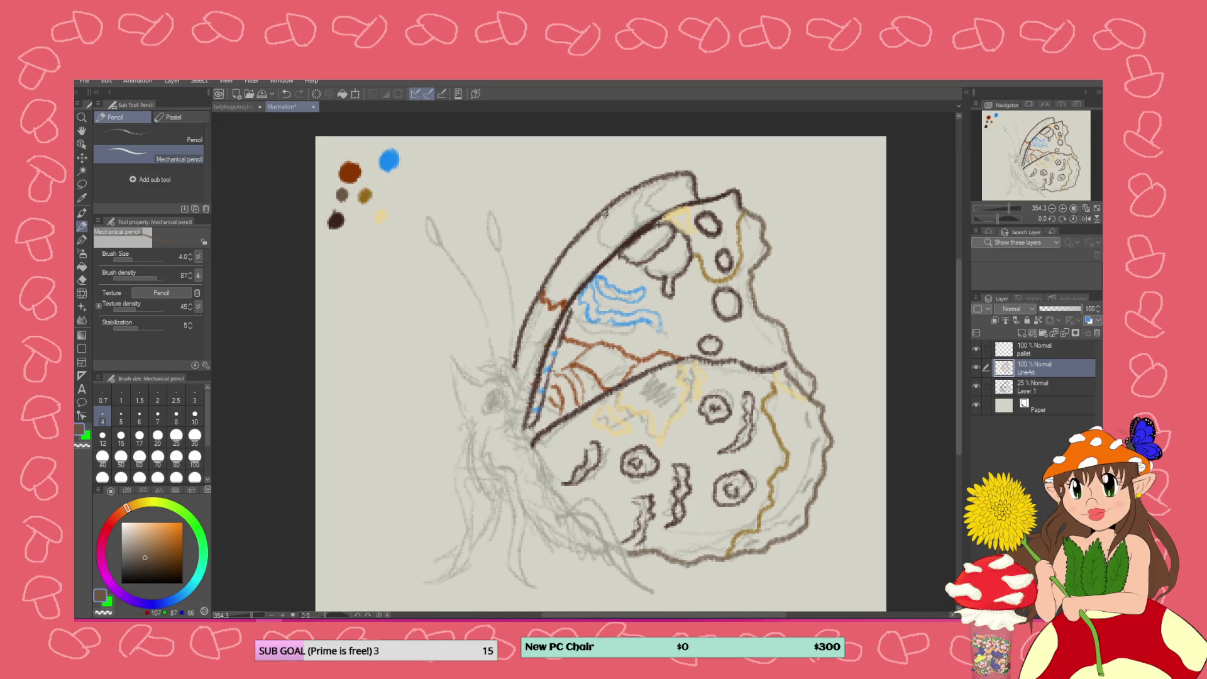
pyautogui.moveTo(597, 255)
pyautogui.mouseDown()
pyautogui.moveTo(640, 221)
pyautogui.moveTo(624, 201)
pyautogui.moveTo(686, 200)
pyautogui.moveTo(650, 195)
pyautogui.moveTo(658, 178)
pyautogui.mouseUp()
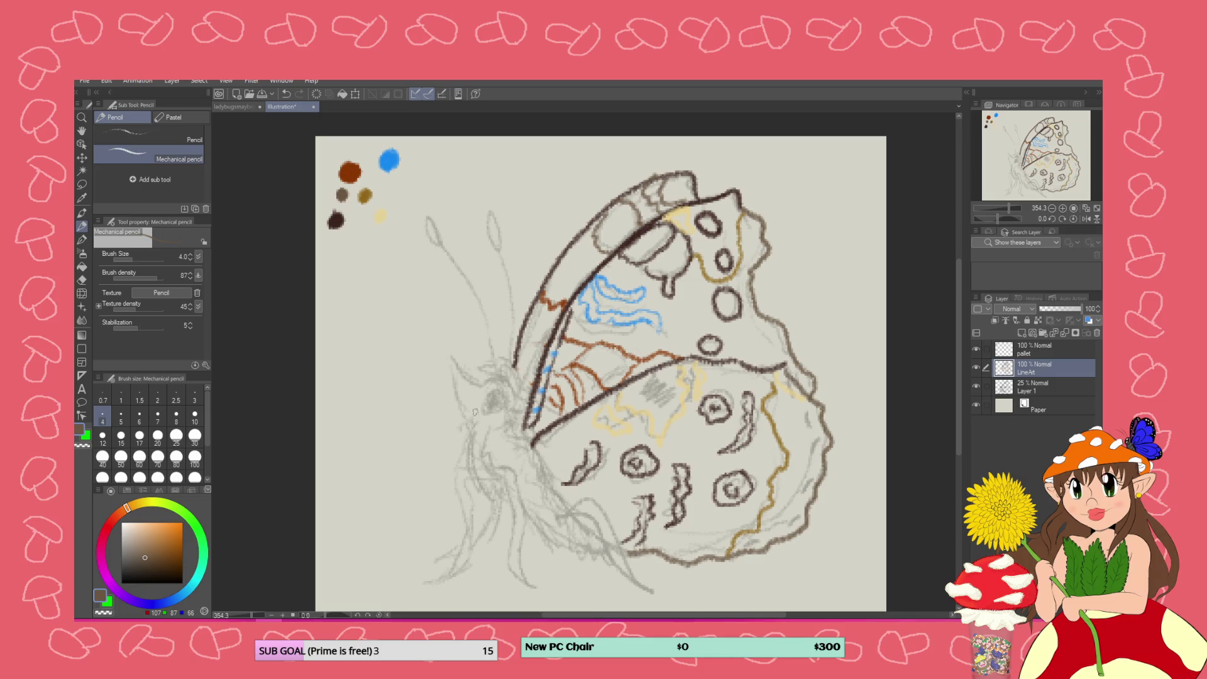
# Outline the butterfly's head and body edge with the pencil at size 3
pyautogui.moveTo(529, 393)
pyautogui.mouseDown()
pyautogui.moveTo(516, 361)
pyautogui.moveTo(489, 356)
pyautogui.moveTo(495, 374)
pyautogui.mouseUp()
pyautogui.hotkey('ctrl', 'z')
pyautogui.click(191, 398)
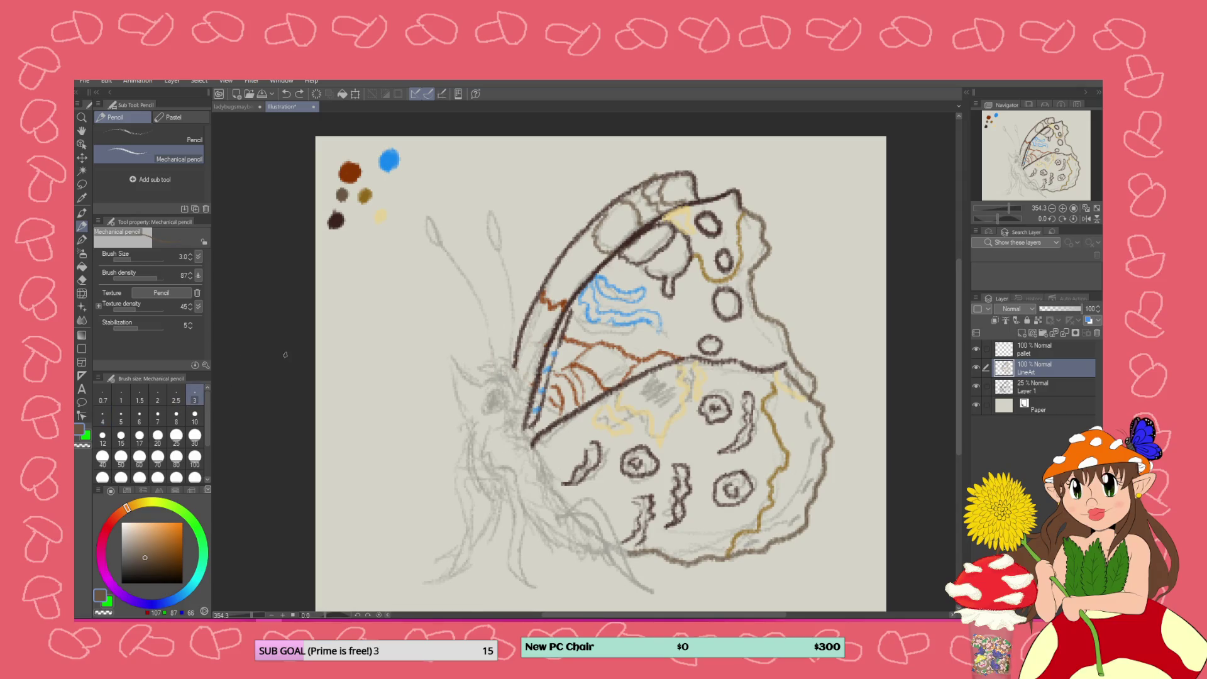
pyautogui.moveTo(528, 394)
pyautogui.mouseDown()
pyautogui.moveTo(518, 364)
pyautogui.moveTo(482, 368)
pyautogui.mouseUp()
pyautogui.moveTo(531, 446)
pyautogui.mouseDown()
pyautogui.moveTo(599, 548)
pyautogui.moveTo(592, 567)
pyautogui.moveTo(538, 535)
pyautogui.moveTo(501, 389)
pyautogui.moveTo(457, 358)
pyautogui.mouseUp()
pyautogui.hotkey('ctrl', 'z')
pyautogui.click(82, 199)
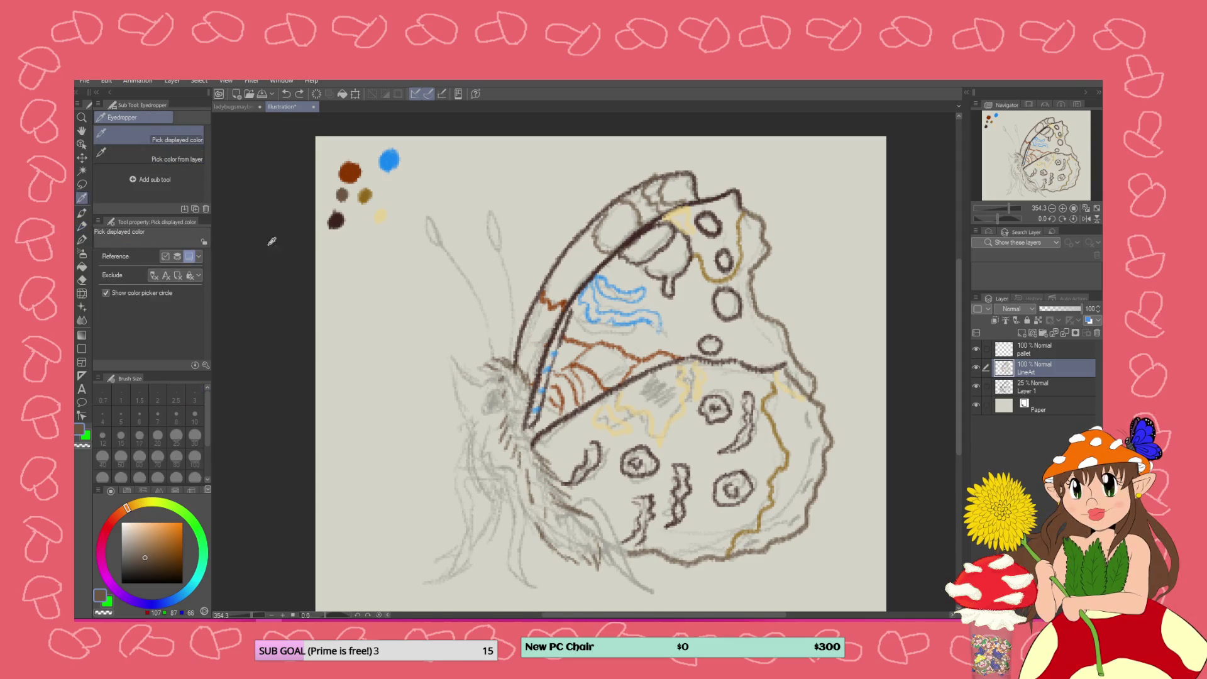
# Draw a gold line to the left of the butterfly's head
pyautogui.click(365, 195)
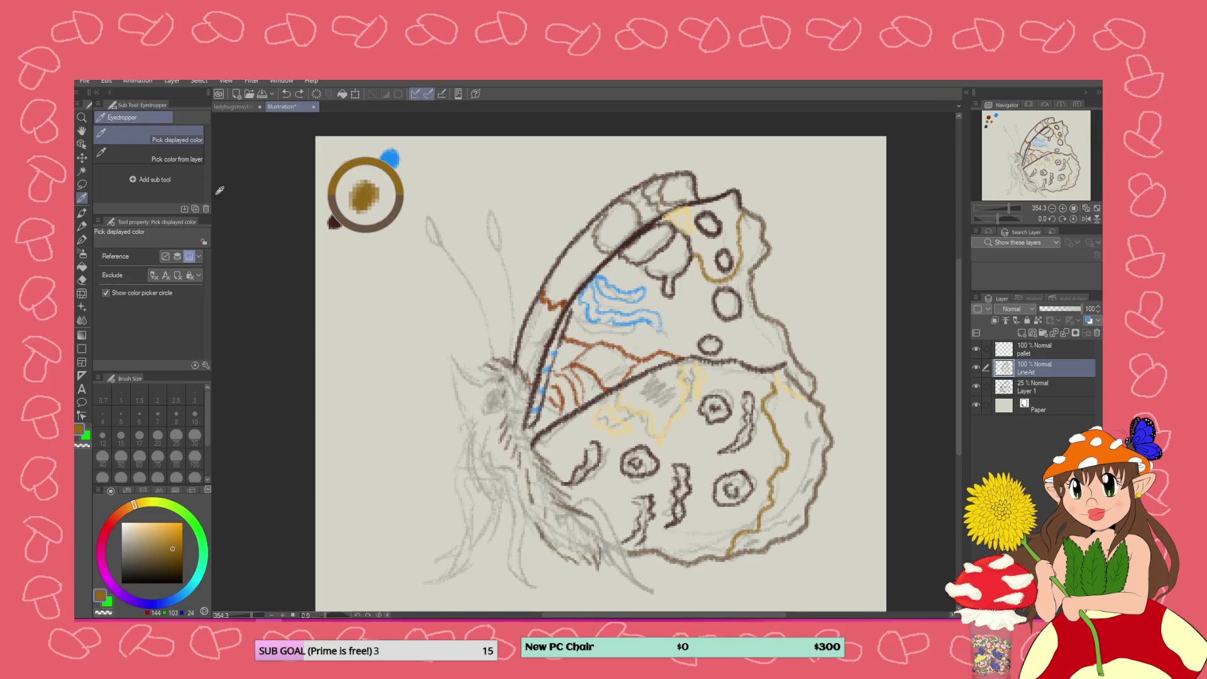
pyautogui.click(83, 226)
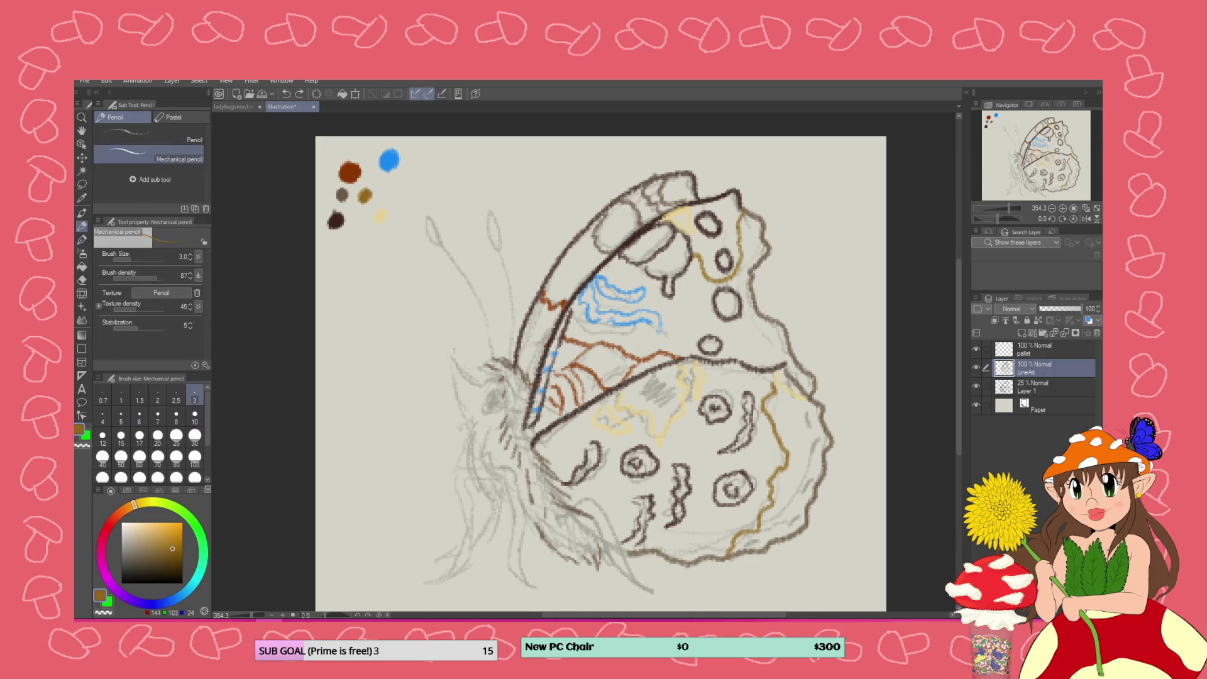
pyautogui.moveTo(500, 379)
pyautogui.mouseDown()
pyautogui.moveTo(450, 360)
pyautogui.moveTo(472, 427)
pyautogui.mouseUp()
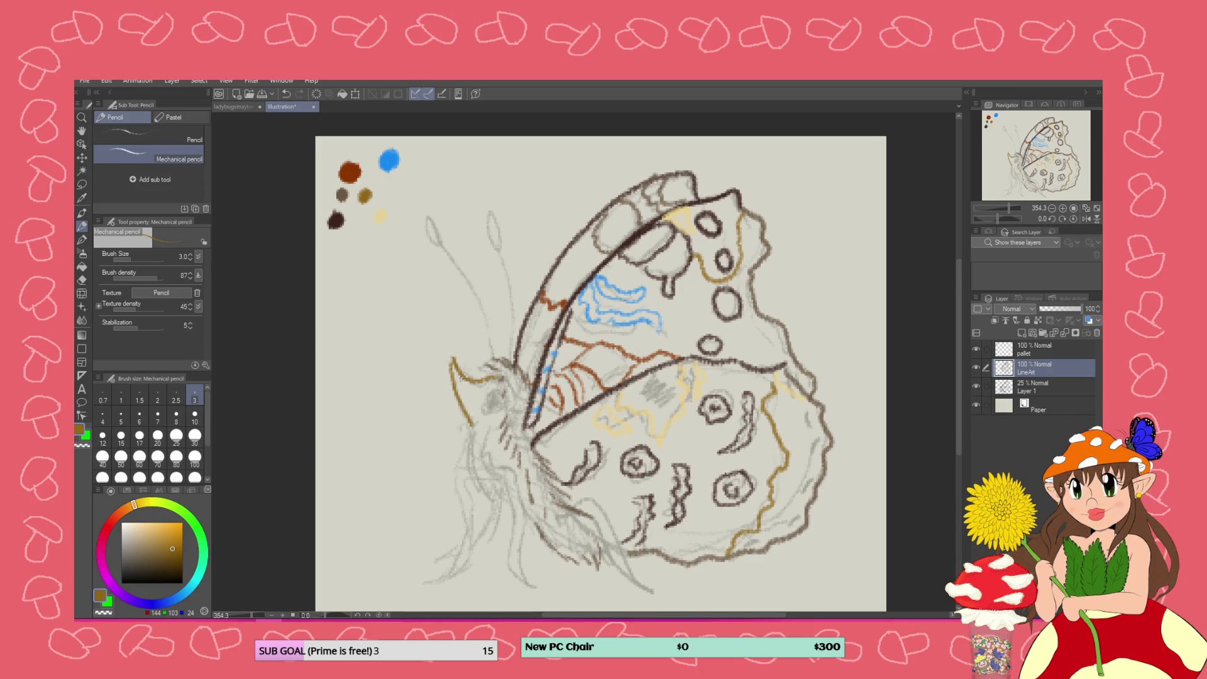
pyautogui.hotkey('ctrl', 'z')
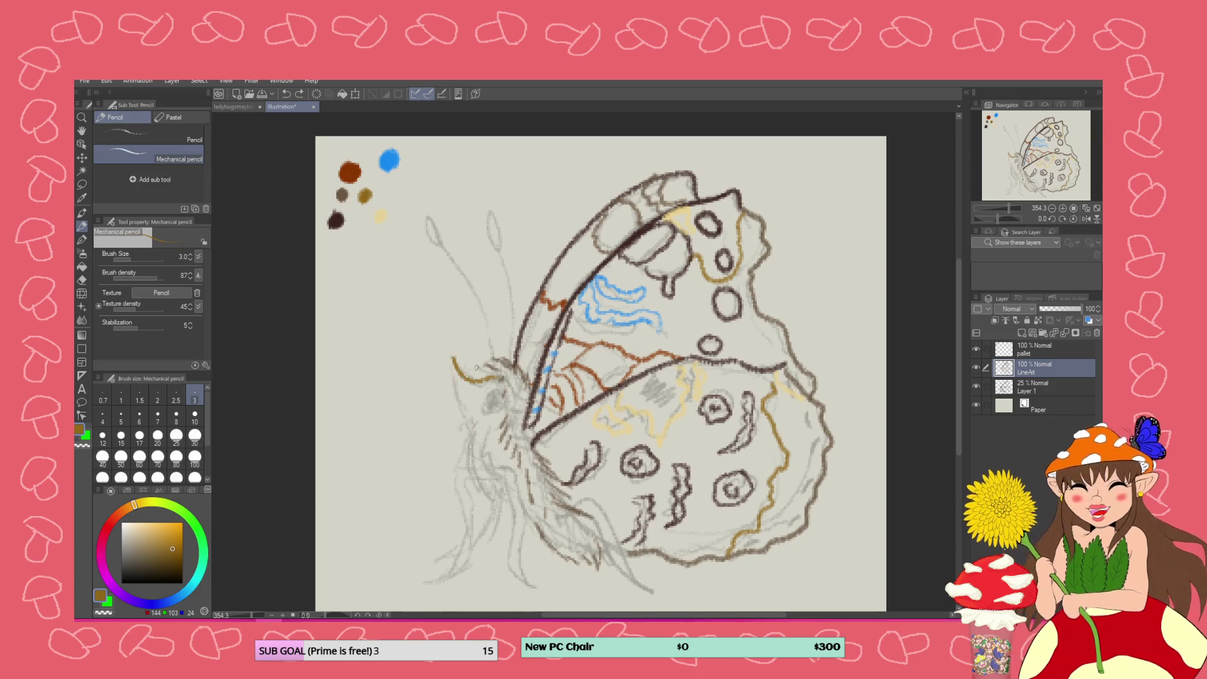
pyautogui.moveTo(451, 357)
pyautogui.mouseDown()
pyautogui.moveTo(498, 504)
pyautogui.moveTo(546, 550)
pyautogui.moveTo(594, 566)
pyautogui.mouseUp()
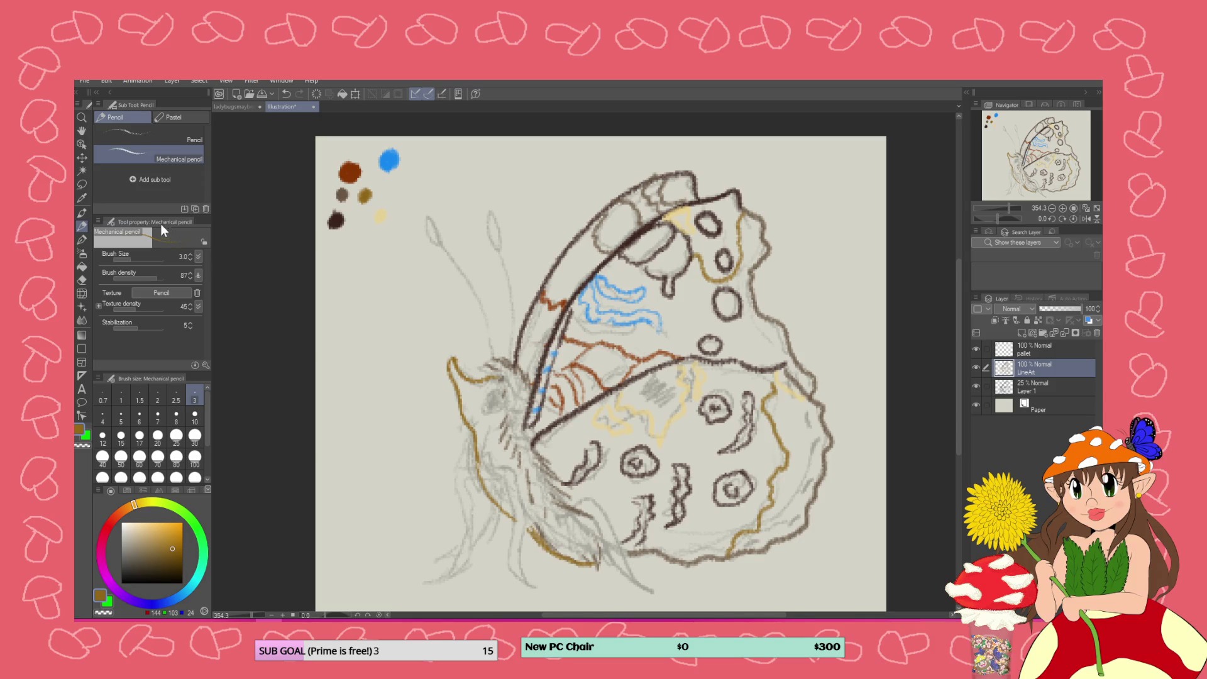
# Sample the grey-brown swatch and lighten it to a neutral light grey
pyautogui.click(82, 199)
pyautogui.click(344, 194)
pyautogui.click(140, 538)
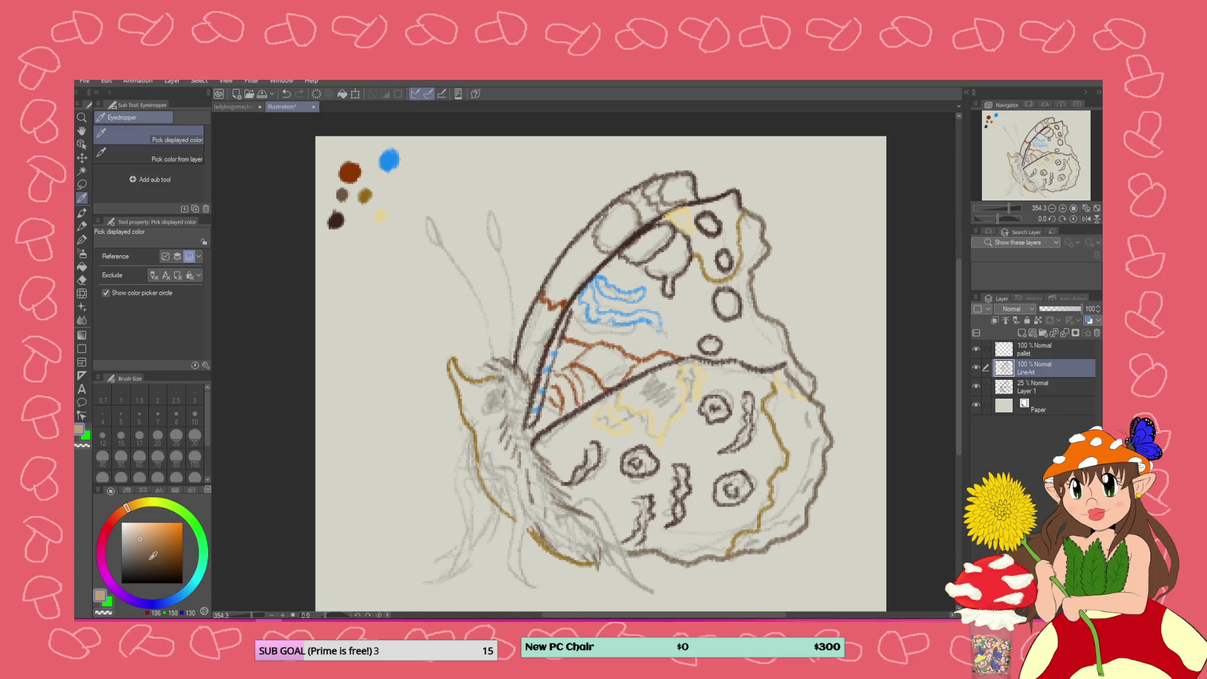
pyautogui.click(135, 534)
pyautogui.click(128, 548)
# Add the light grey as a pallet-layer swatch and draw a grey leg line under the body
pyautogui.click(1044, 349)
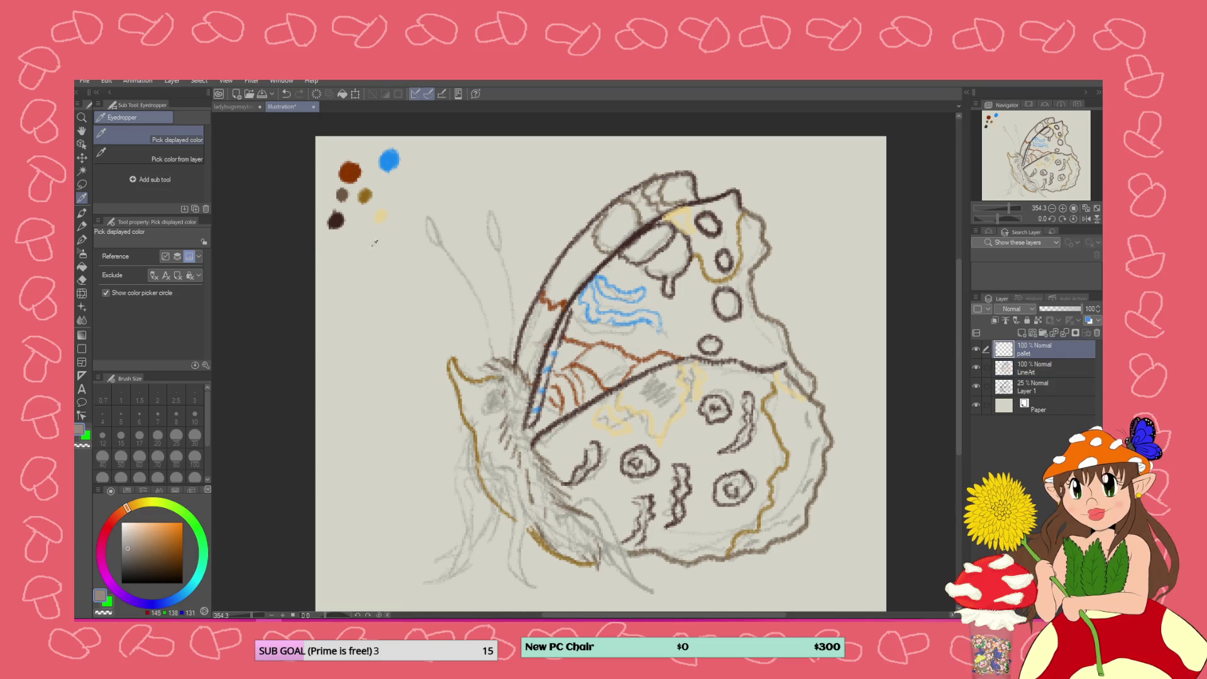
pyautogui.click(82, 228)
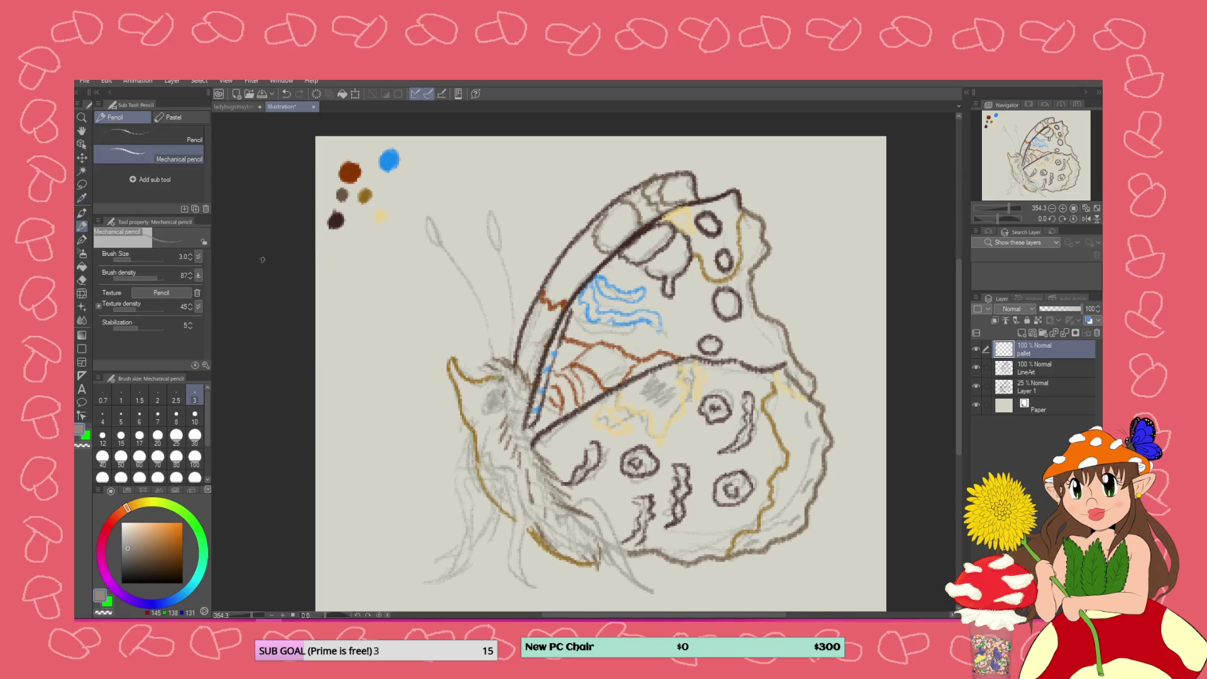
pyautogui.moveTo(388, 191); pyautogui.dragTo(389, 192)
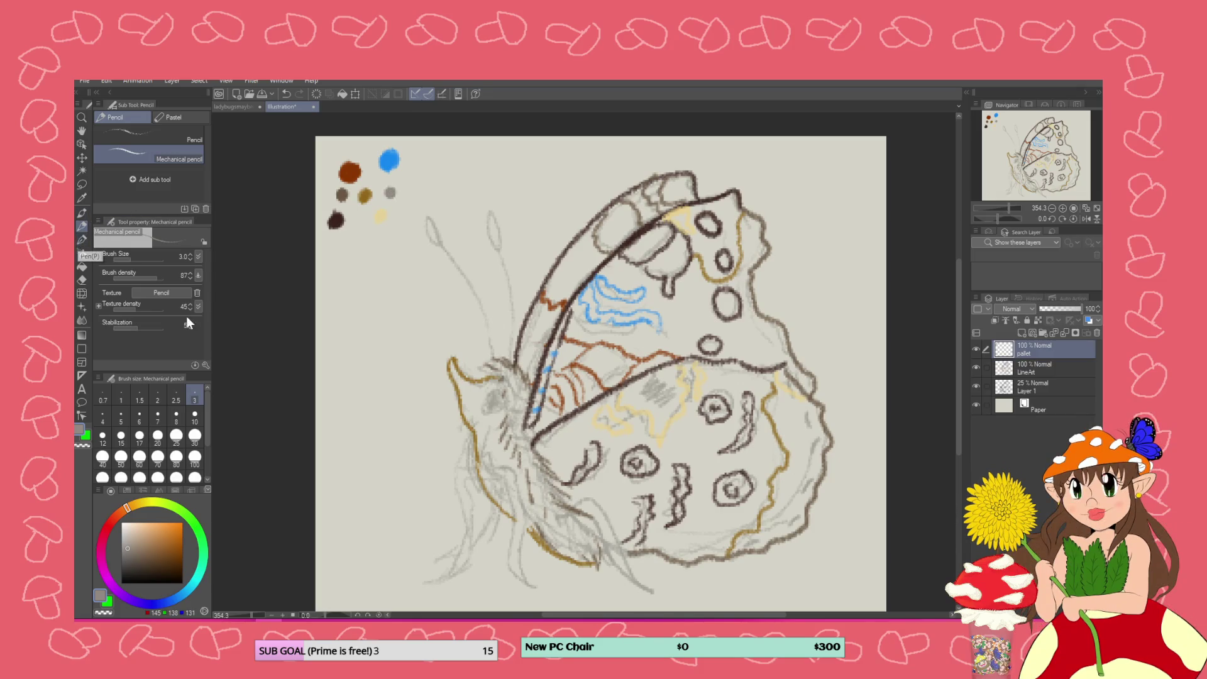
pyautogui.click(1006, 371)
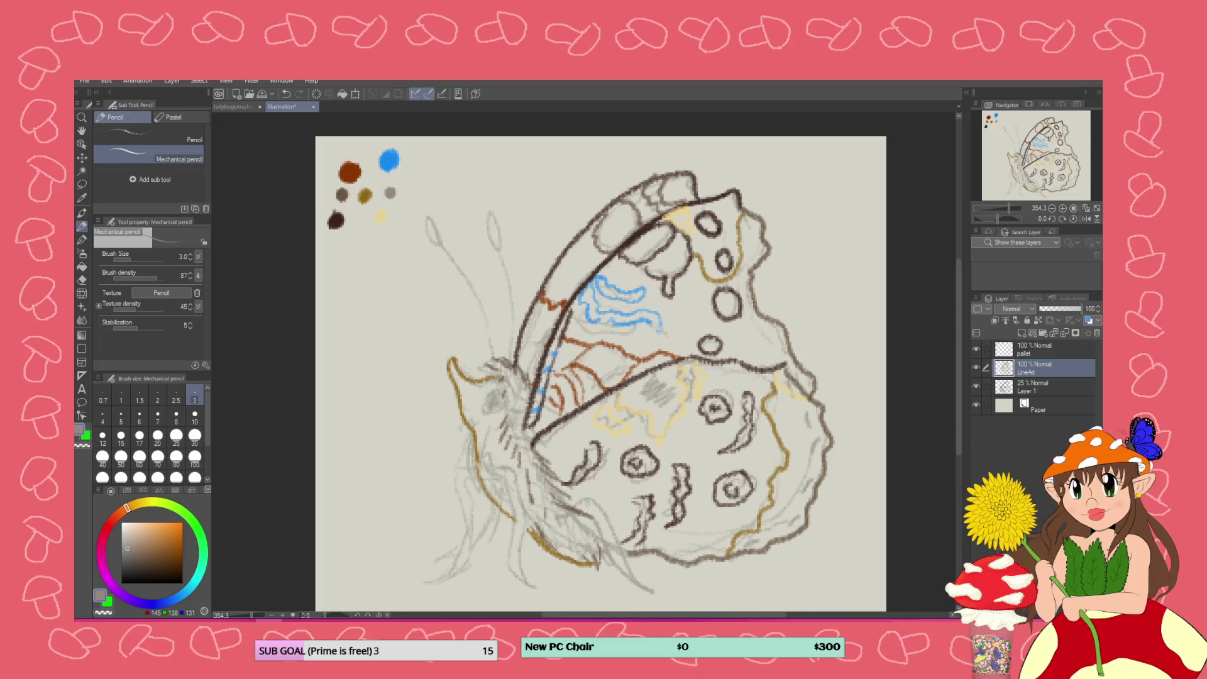
pyautogui.moveTo(574, 503)
pyautogui.mouseDown()
pyautogui.moveTo(604, 510)
pyautogui.moveTo(641, 583)
pyautogui.moveTo(667, 597)
pyautogui.moveTo(623, 574)
pyautogui.moveTo(588, 513)
pyautogui.mouseUp()
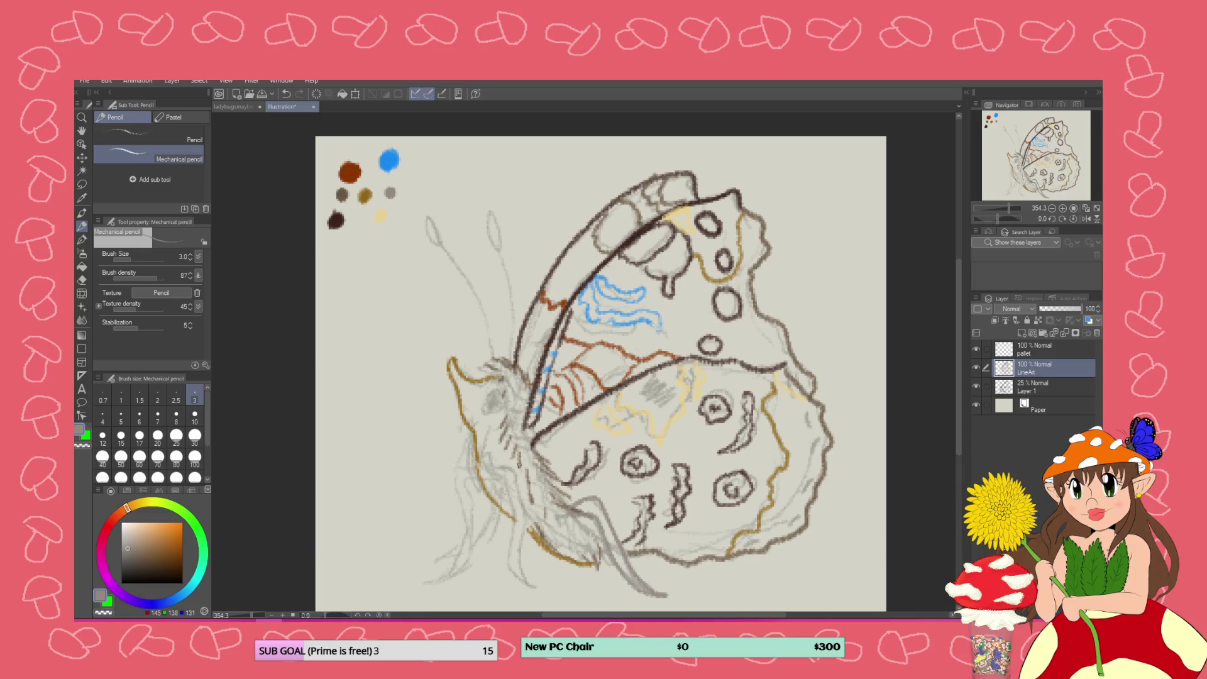
# Draw the lower body lines and a leg in grey, redoing the leg stroke after undoing it
pyautogui.moveTo(515, 476); pyautogui.dragTo(514, 597)
pyautogui.moveTo(516, 477); pyautogui.dragTo(518, 596)
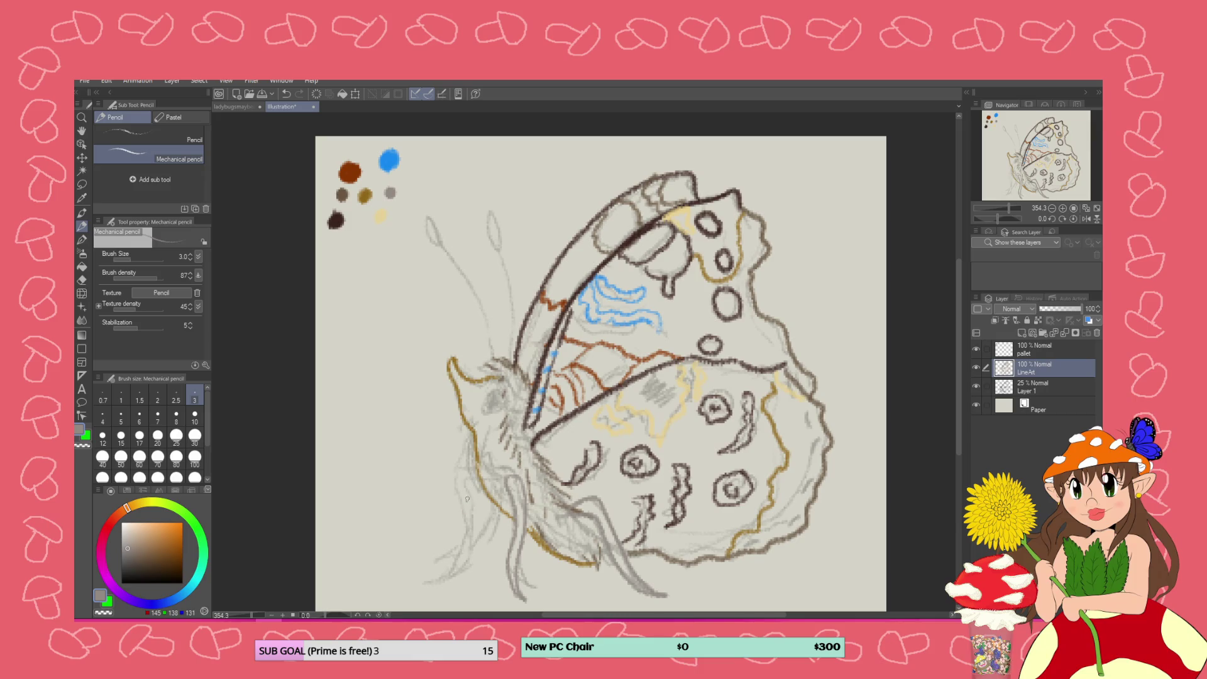
pyautogui.moveTo(471, 476)
pyautogui.mouseDown()
pyautogui.moveTo(462, 551)
pyautogui.moveTo(415, 587)
pyautogui.moveTo(453, 575)
pyautogui.moveTo(472, 484)
pyautogui.mouseUp()
pyautogui.hotkey('ctrl', 'z')
pyautogui.hotkey('ctrl', 'z')
pyautogui.hotkey('ctrl', 'z')
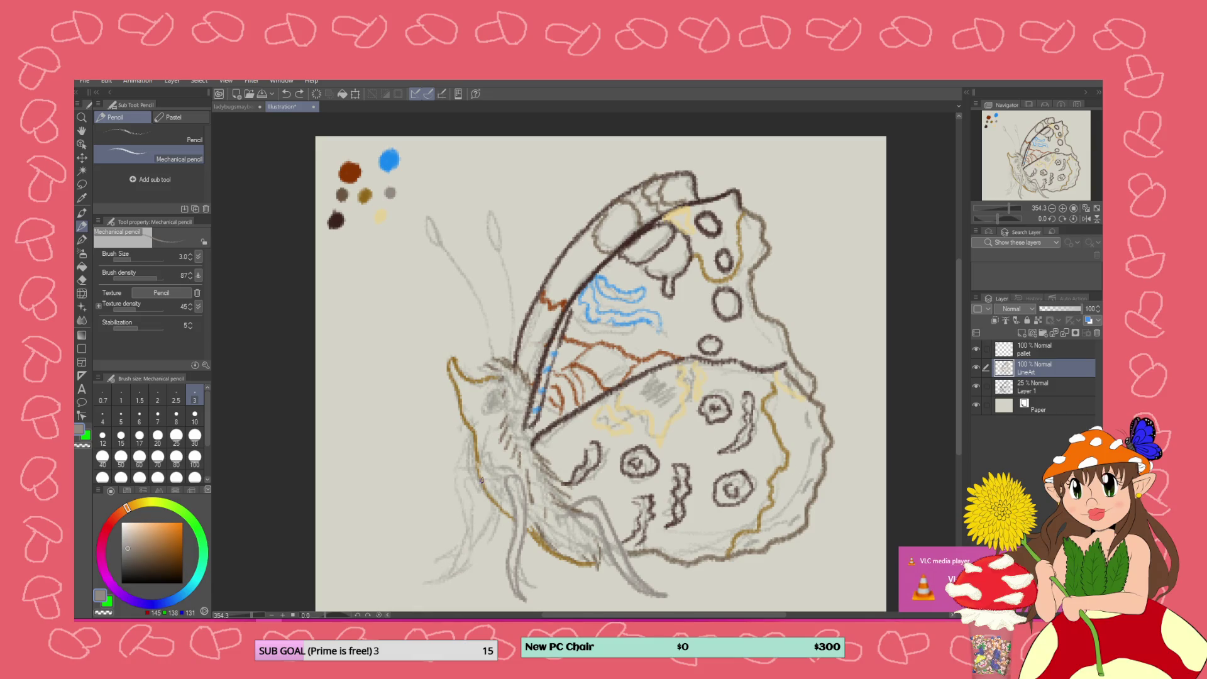
pyautogui.moveTo(476, 480)
pyautogui.mouseDown()
pyautogui.moveTo(465, 561)
pyautogui.moveTo(425, 584)
pyautogui.moveTo(450, 571)
pyautogui.moveTo(458, 485)
pyautogui.moveTo(474, 470)
pyautogui.mouseUp()
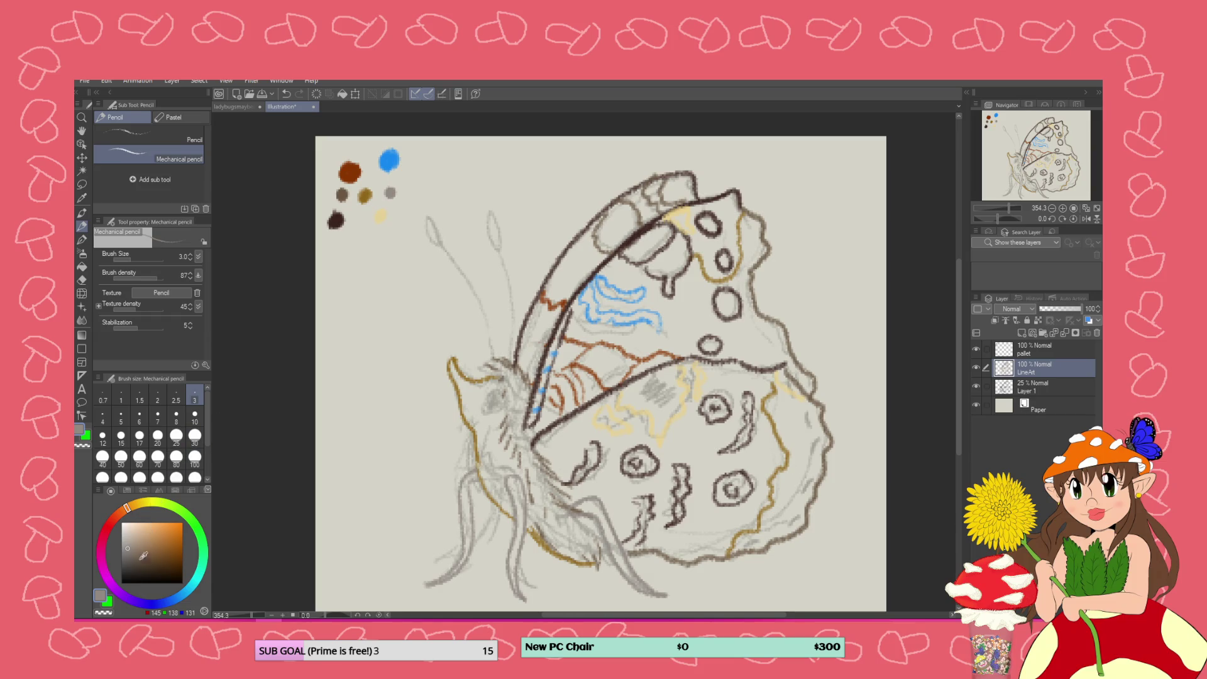
# Switch the drawing colour to black and draw the curled proboscis
pyautogui.click(165, 571)
pyautogui.moveTo(167, 567); pyautogui.dragTo(183, 583)
pyautogui.moveTo(454, 414)
pyautogui.mouseDown()
pyautogui.moveTo(369, 525)
pyautogui.moveTo(388, 544)
pyautogui.mouseUp()
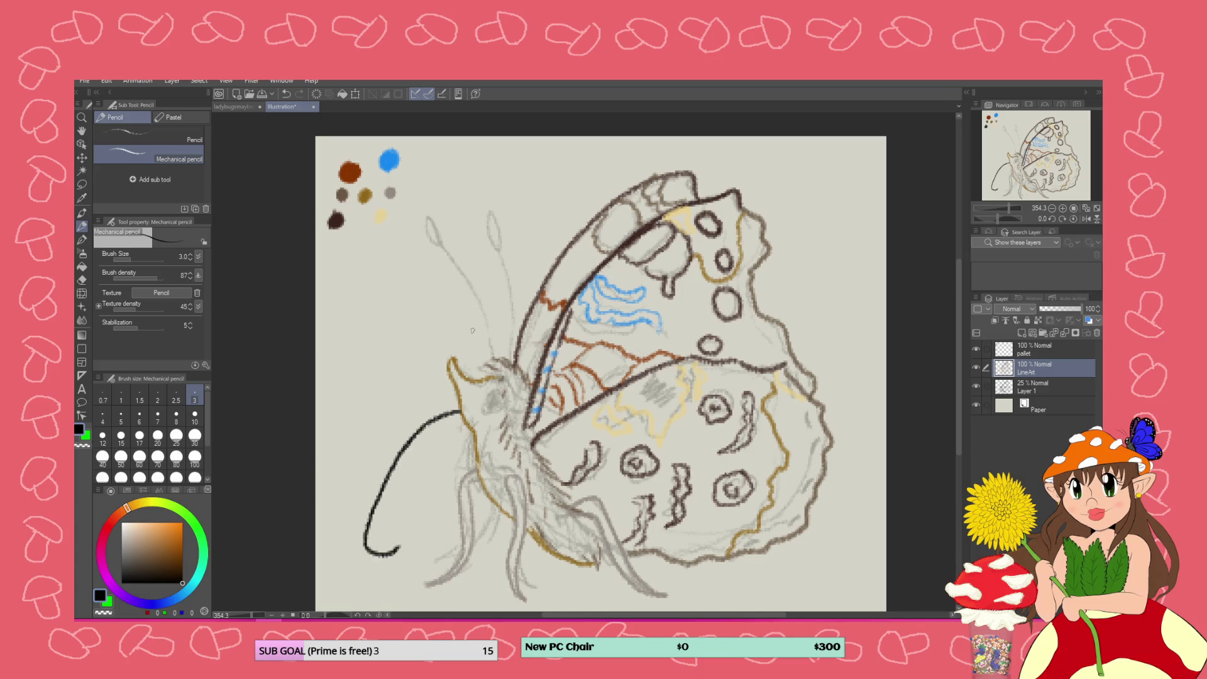
# Ink both antennae in black, add a brown eye on the head, and hide the sketch layer
pyautogui.moveTo(512, 352)
pyautogui.mouseDown()
pyautogui.moveTo(504, 222)
pyautogui.moveTo(489, 213)
pyautogui.moveTo(506, 232)
pyautogui.mouseUp()
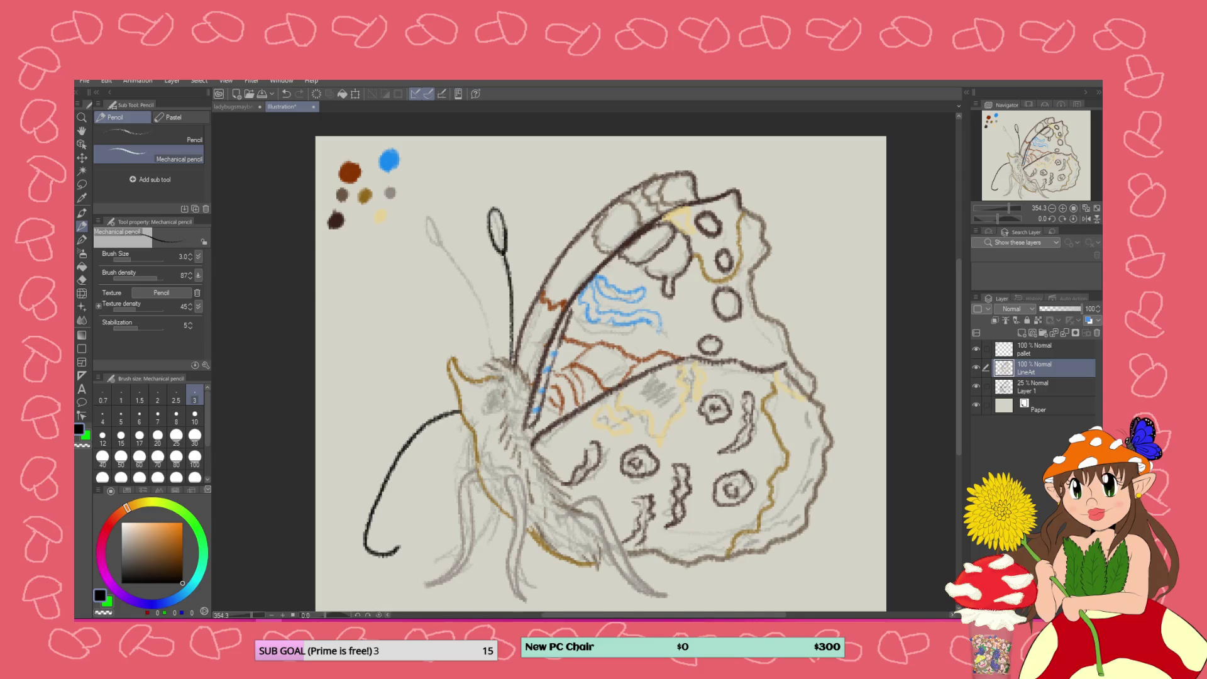
pyautogui.moveTo(495, 353)
pyautogui.mouseDown()
pyautogui.moveTo(426, 214)
pyautogui.moveTo(444, 232)
pyautogui.mouseUp()
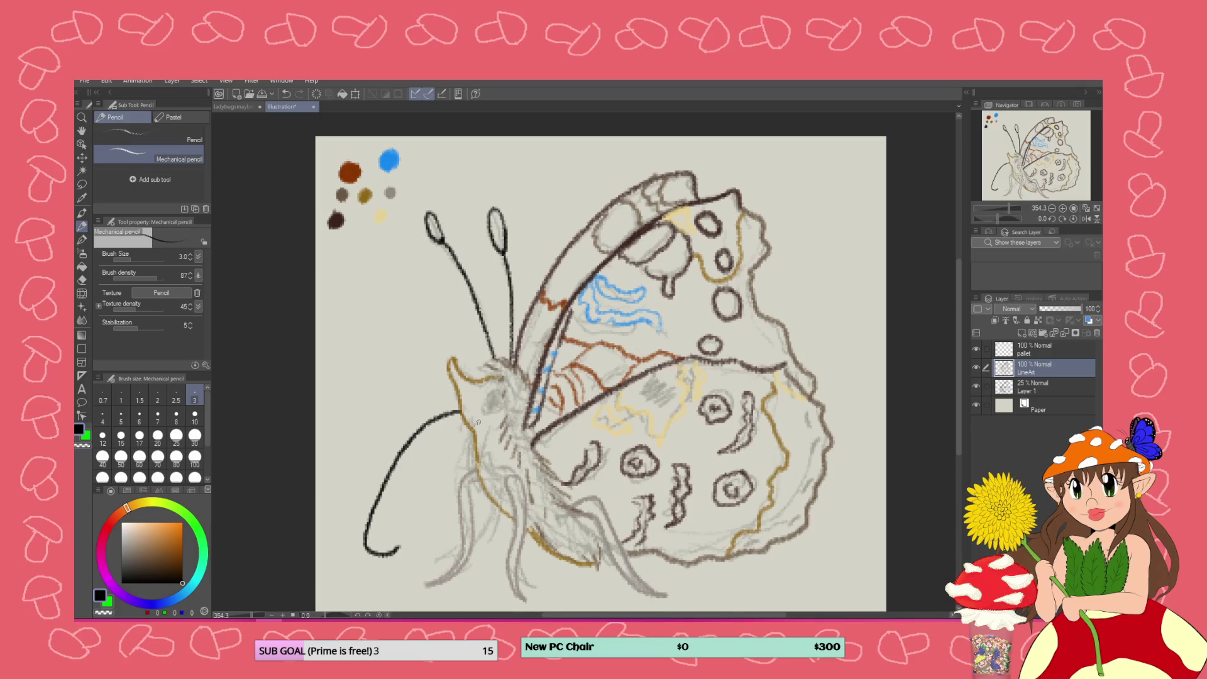
pyautogui.click(81, 197)
pyautogui.click(351, 171)
pyautogui.click(82, 225)
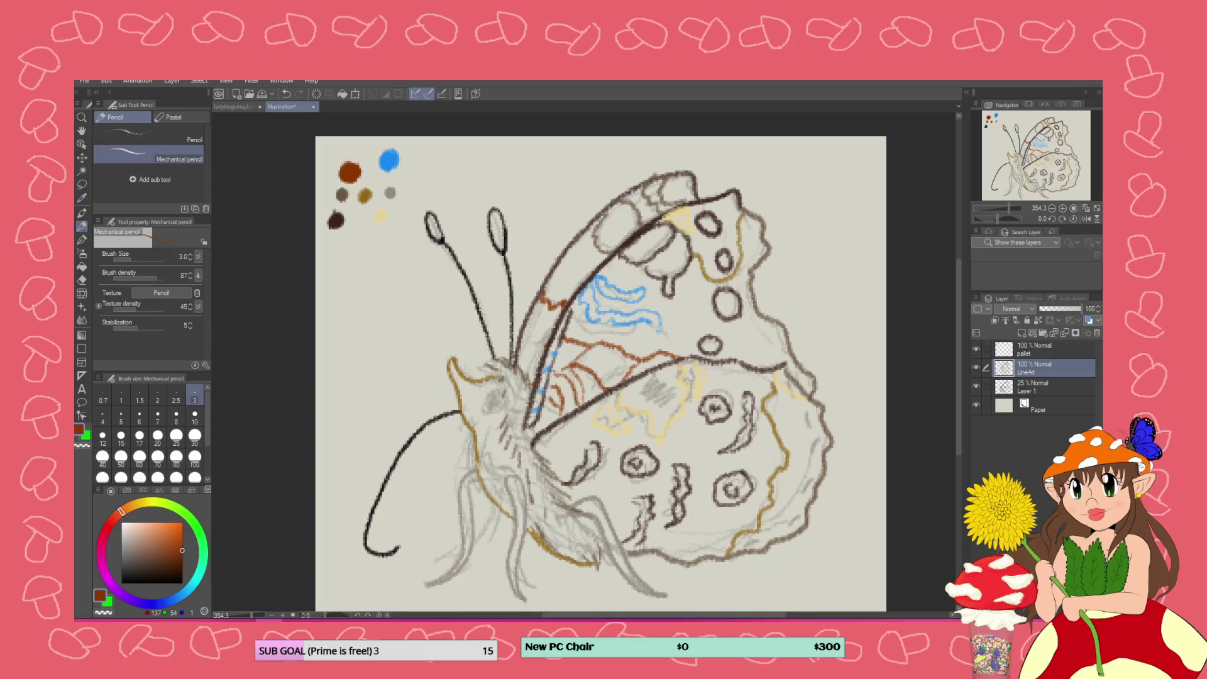
pyautogui.moveTo(490, 391)
pyautogui.mouseDown()
pyautogui.moveTo(481, 408)
pyautogui.moveTo(504, 396)
pyautogui.moveTo(494, 390)
pyautogui.mouseUp()
pyautogui.click(975, 387)
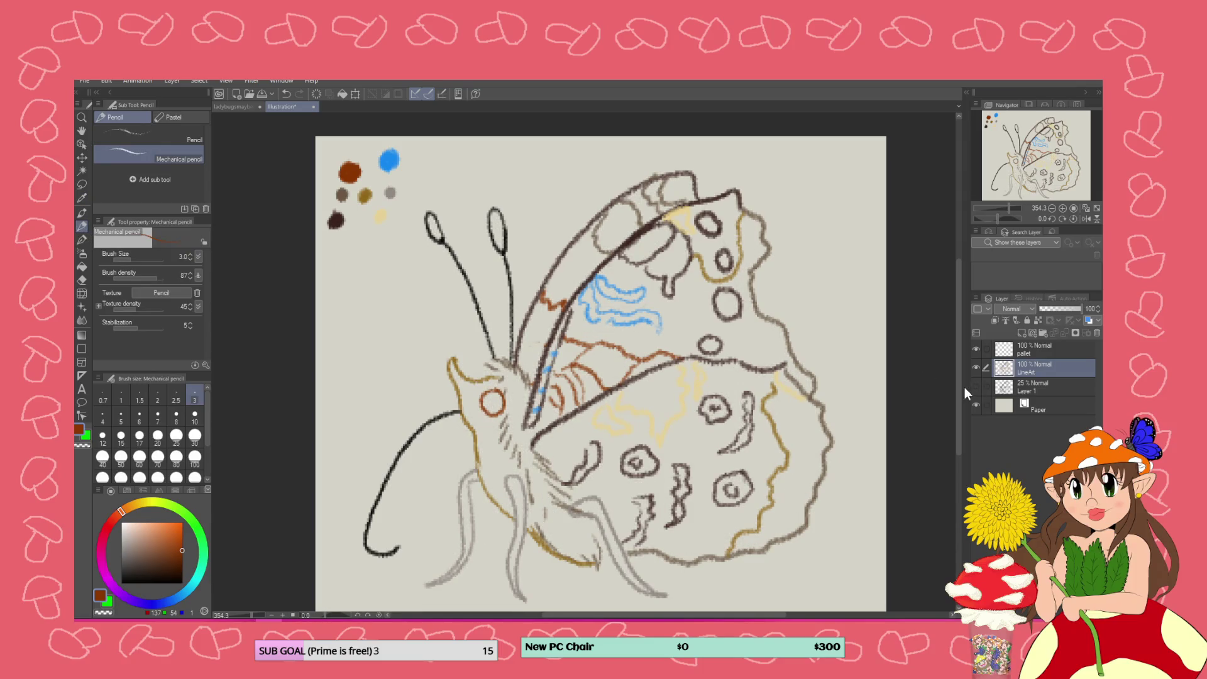
# Add a black swatch to the palette dots on the pallet layer with the mechanical pencil
pyautogui.scroll(-4, 769, 416)
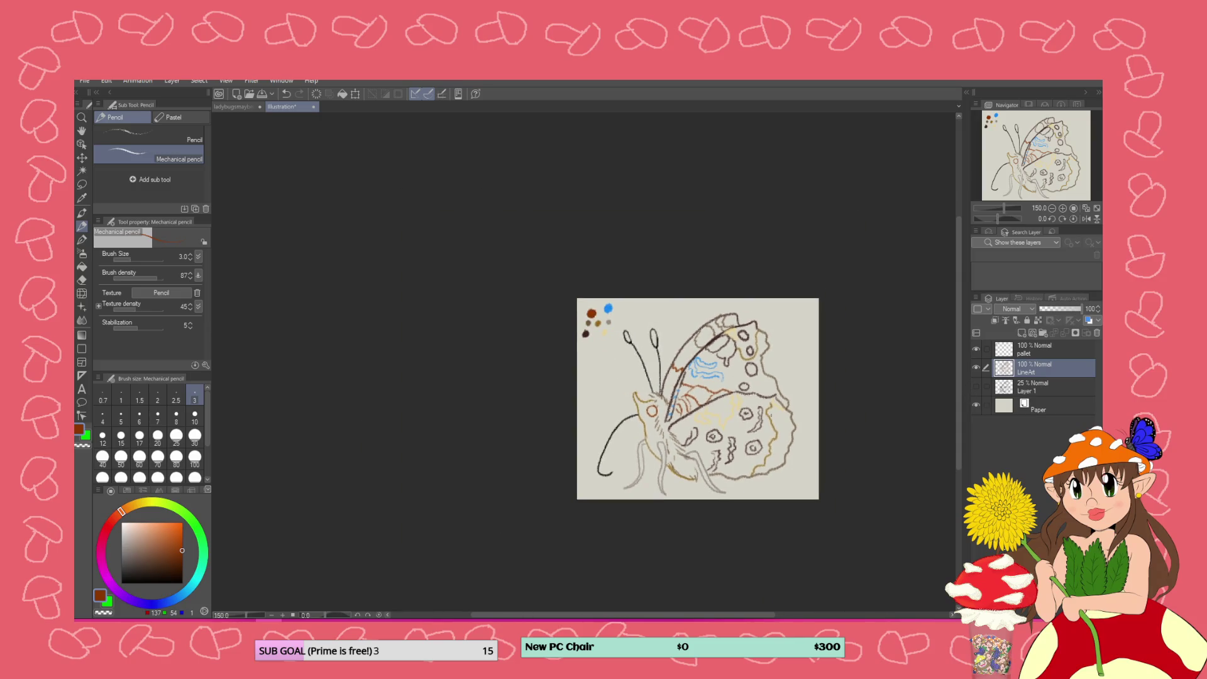
pyautogui.scroll(1, 819, 379)
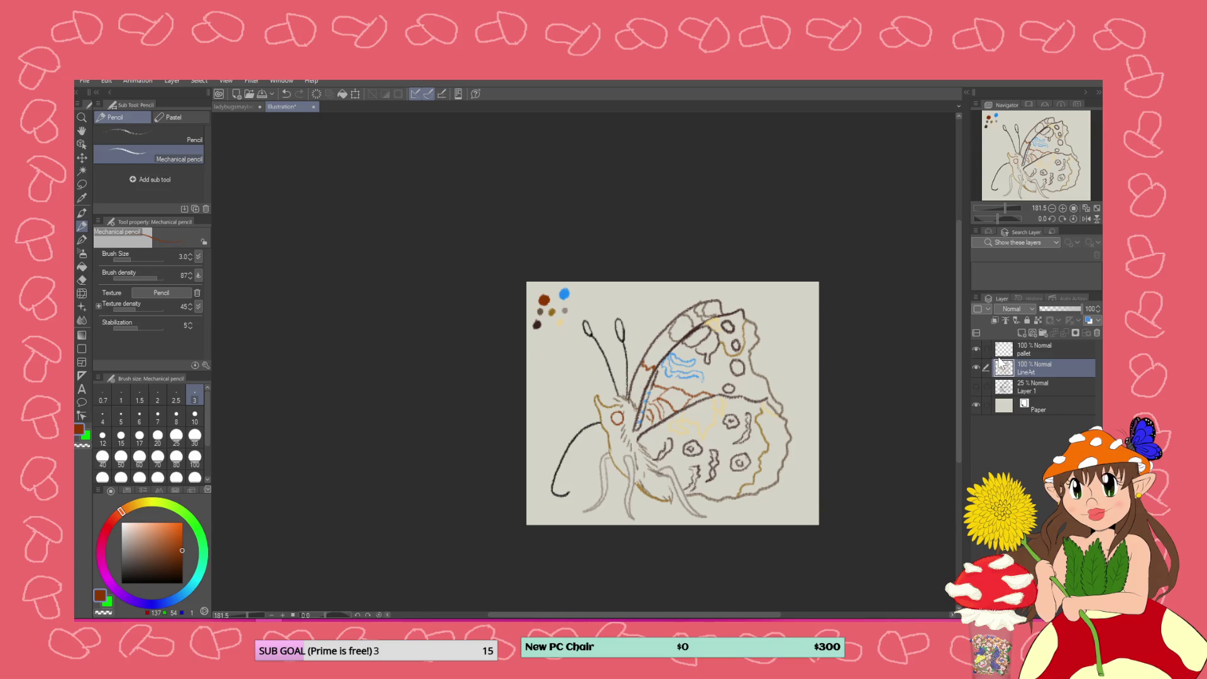
pyautogui.scroll(1, 673, 326)
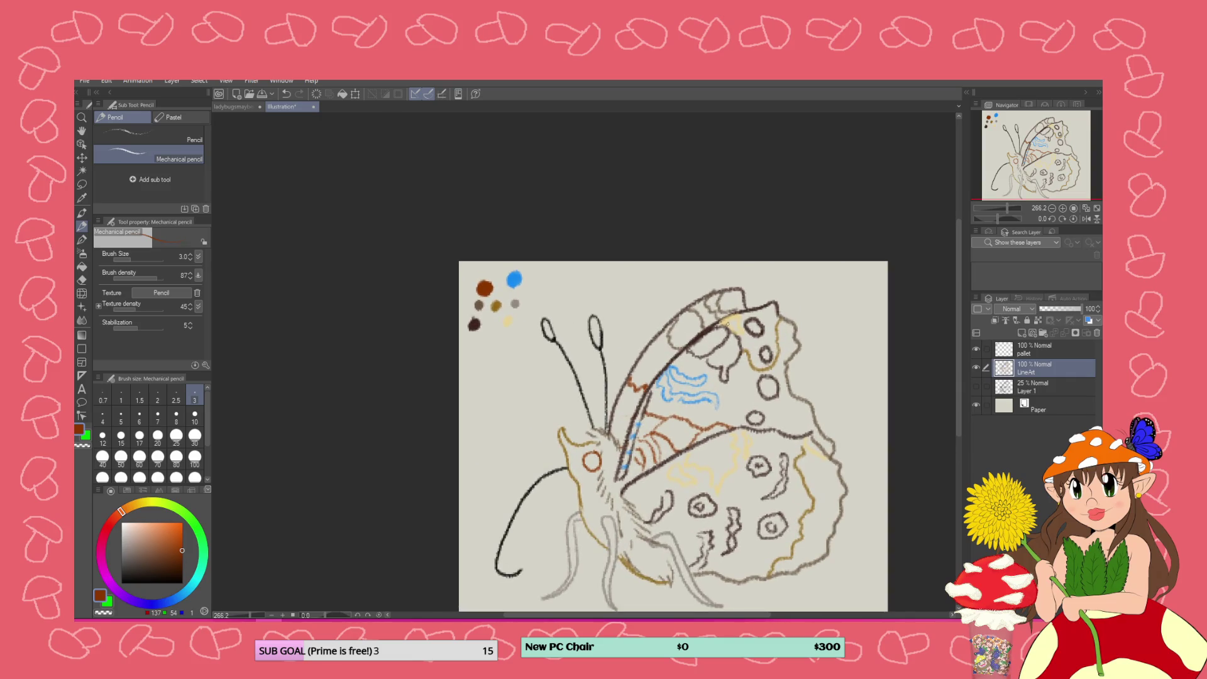
pyautogui.keyDown('alt'); pyautogui.click(728, 324); pyautogui.keyUp('alt')
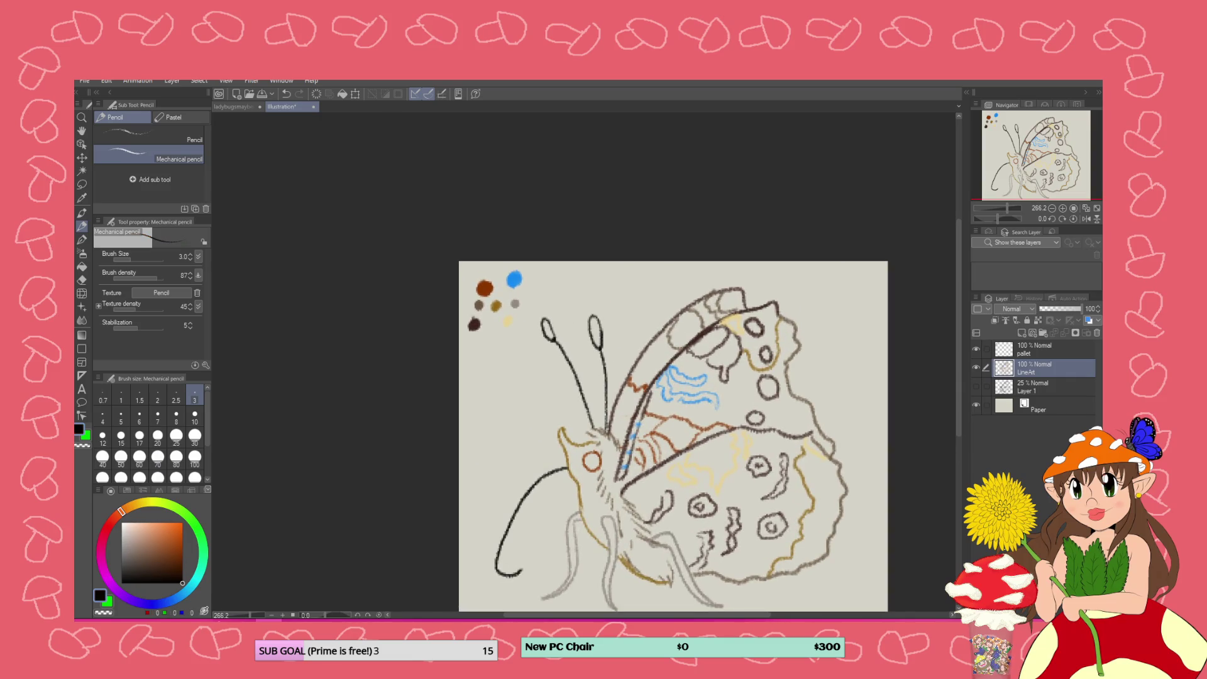
pyautogui.click(1031, 354)
pyautogui.click(81, 241)
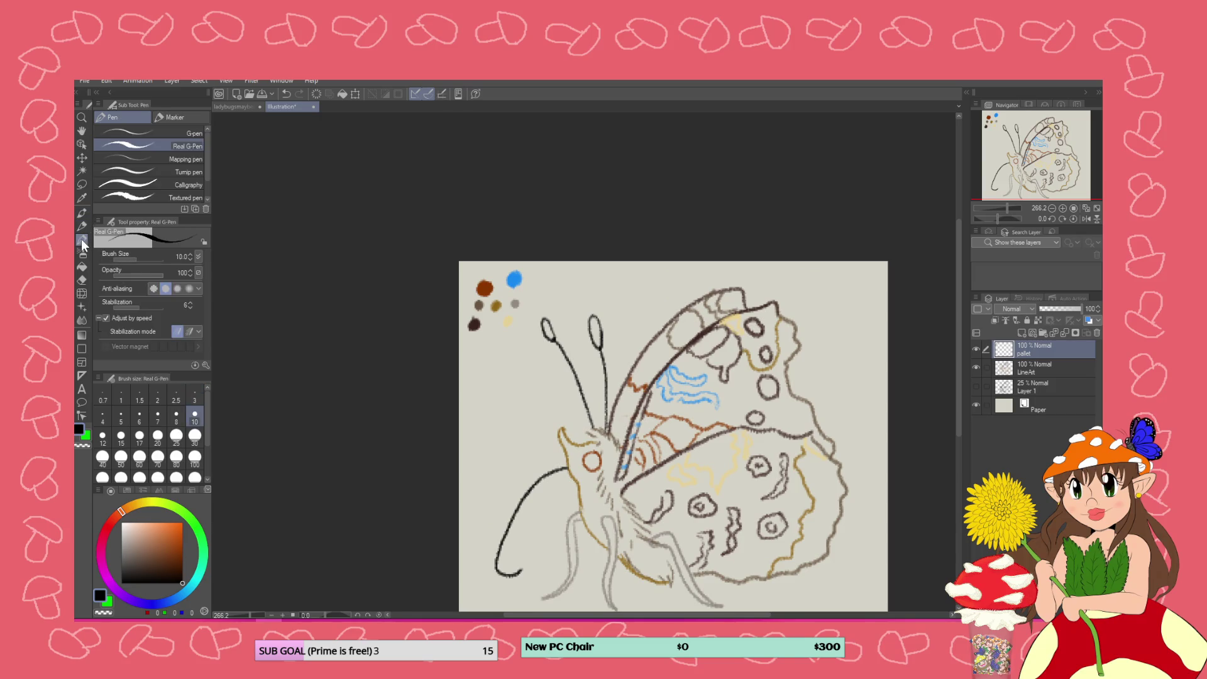
pyautogui.click(83, 227)
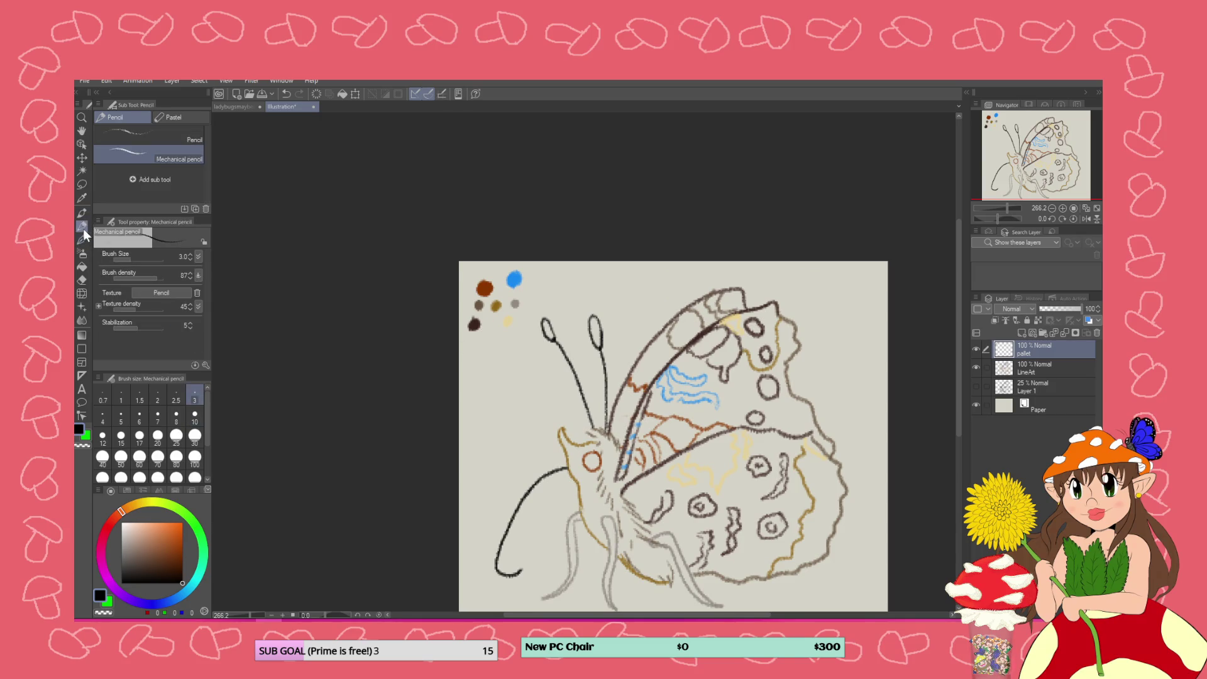
pyautogui.moveTo(474, 351); pyautogui.dragTo(470, 353)
# Create a new Layer 2 and place it beneath the LineArt layer
pyautogui.scroll(-1, 570, 331)
pyautogui.click(1025, 368)
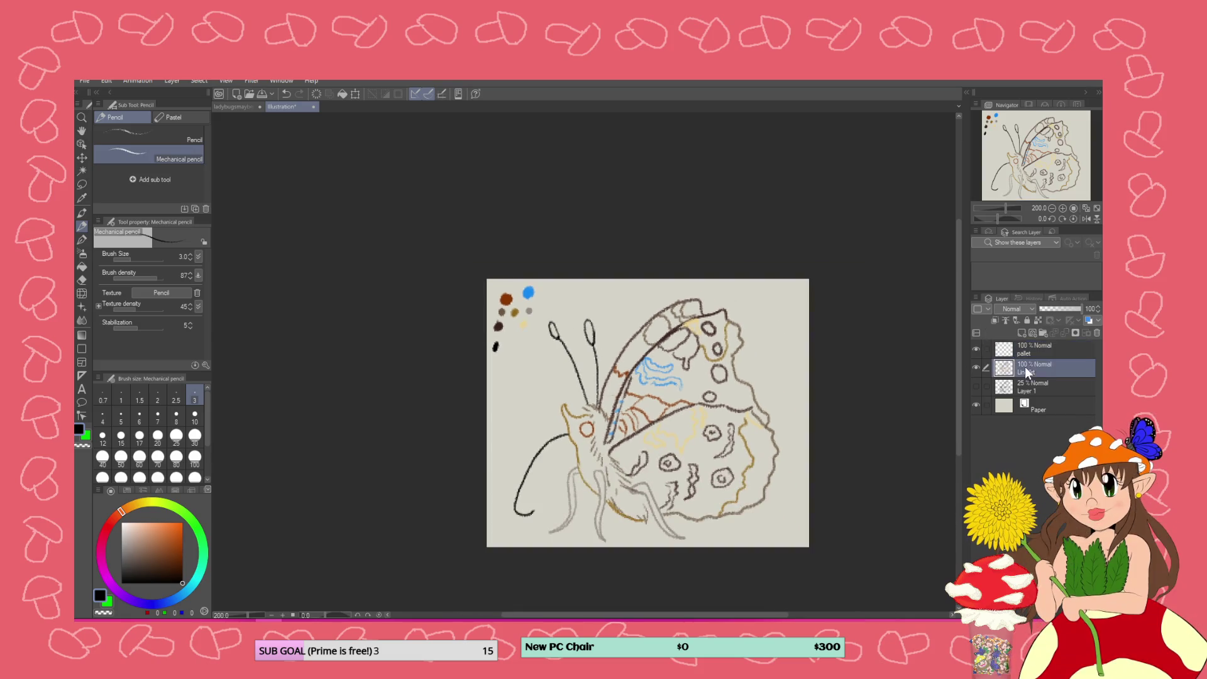
pyautogui.click(1022, 334)
pyautogui.moveTo(1027, 359); pyautogui.dragTo(1027, 389)
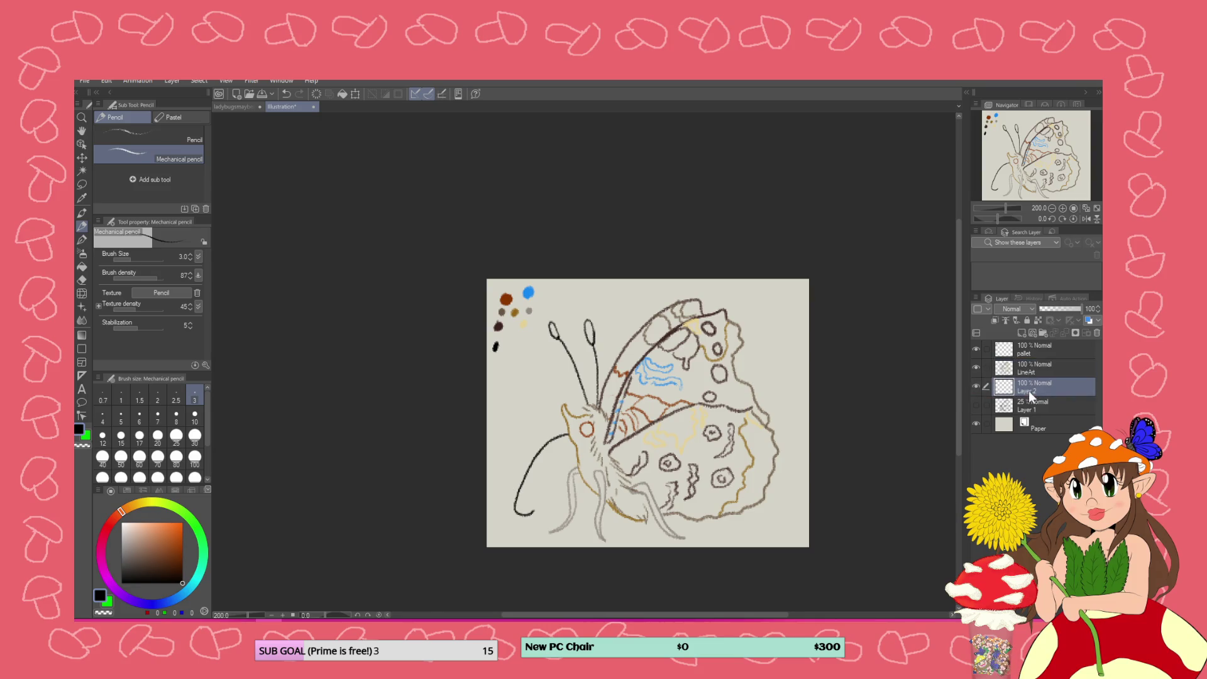
pyautogui.scroll(1, 808, 432)
pyautogui.scroll(1, 803, 437)
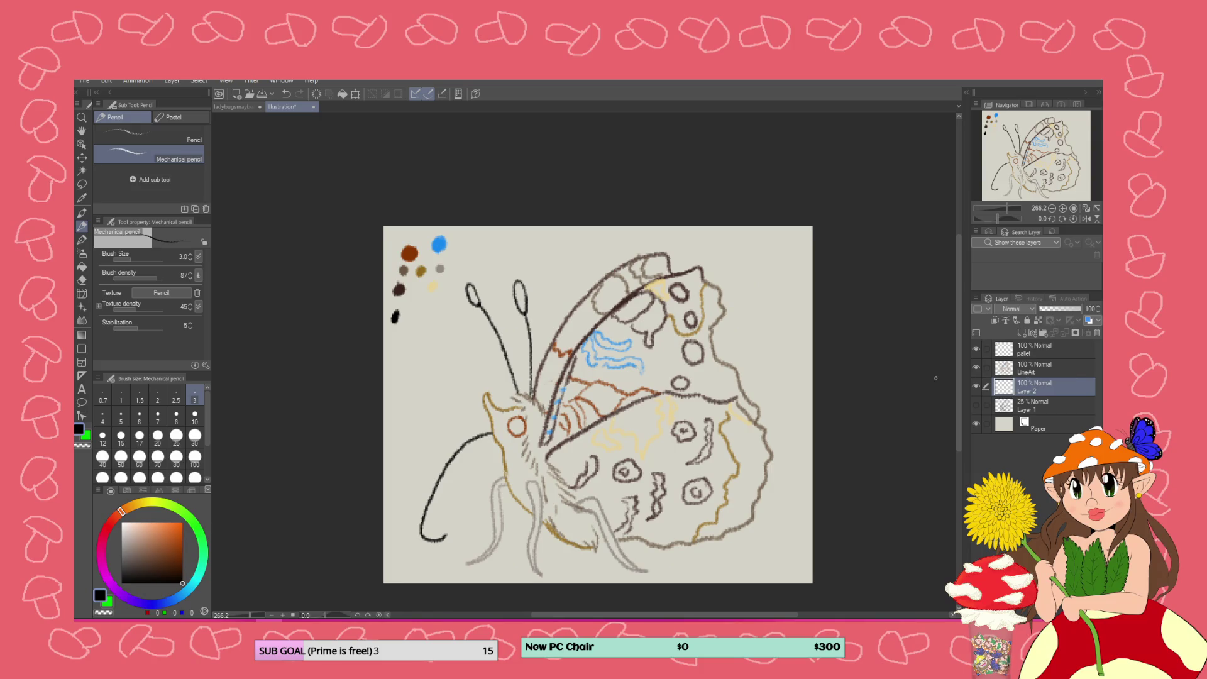
# Switch to the Pen tool and pick a saturated orange-red, discarding the test stroke
pyautogui.scroll(-2, 936, 378)
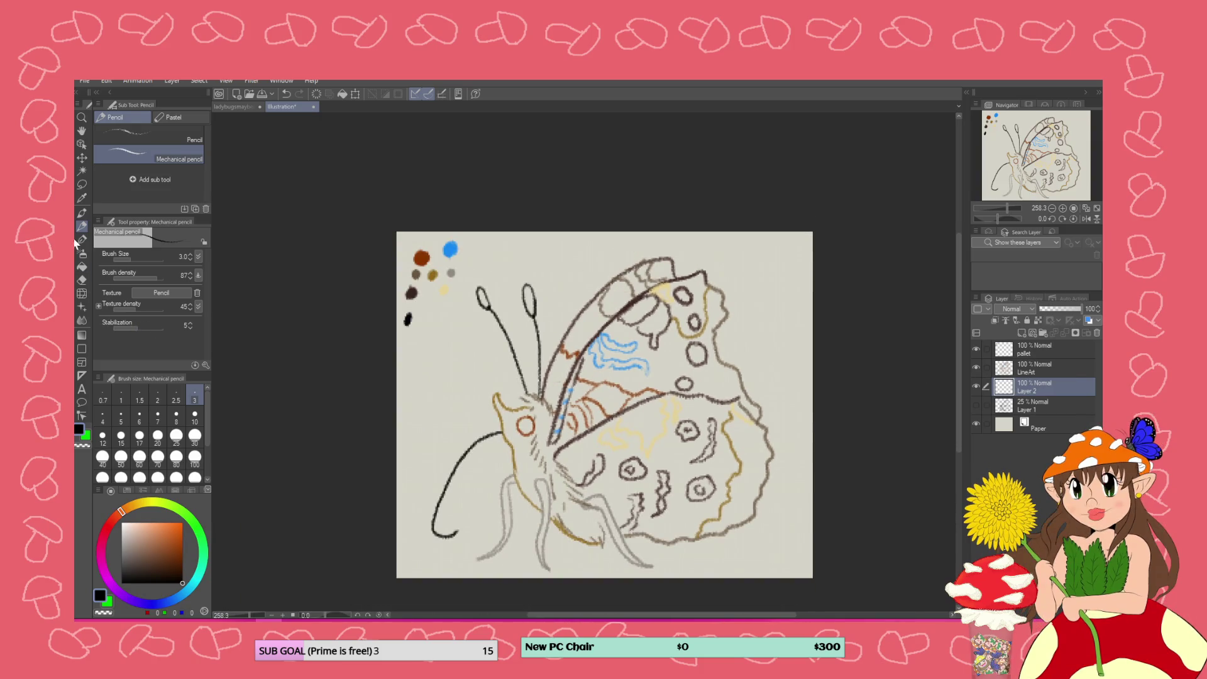
pyautogui.click(82, 240)
pyautogui.click(163, 530)
pyautogui.click(182, 522)
pyautogui.click(120, 512)
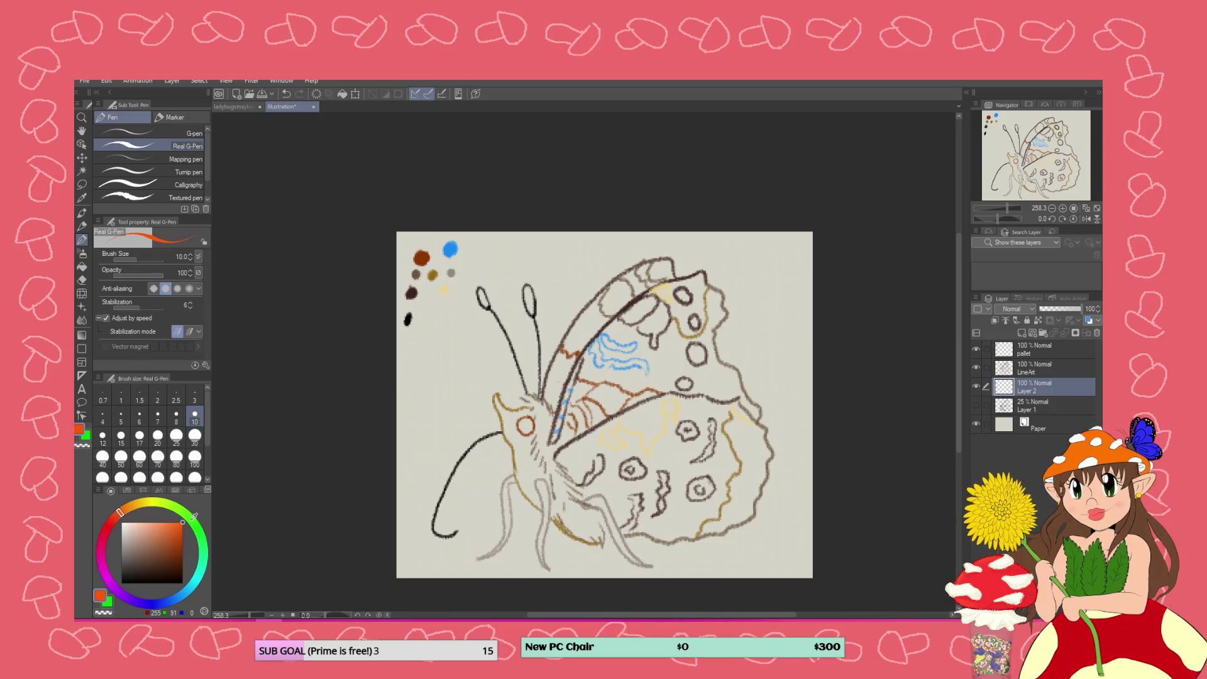
pyautogui.click(120, 515)
pyautogui.click(116, 514)
pyautogui.moveTo(626, 396); pyautogui.dragTo(600, 412)
pyautogui.hotkey('ctrl', 'z')
pyautogui.hotkey('ctrl', 'z')
pyautogui.hotkey('ctrl', 'z')
# Choose the Turnip pen at brush size 5 and paint an orange-red patch on the forewing
pyautogui.scroll(2, 584, 349)
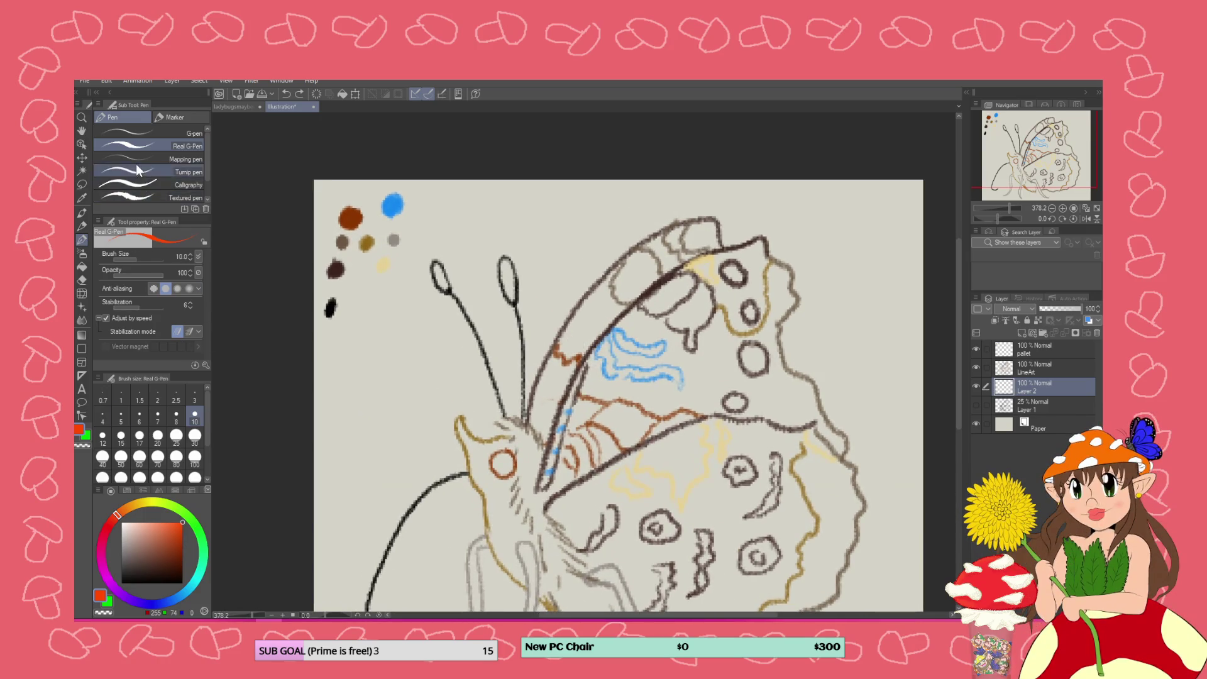
pyautogui.click(138, 171)
pyautogui.click(176, 418)
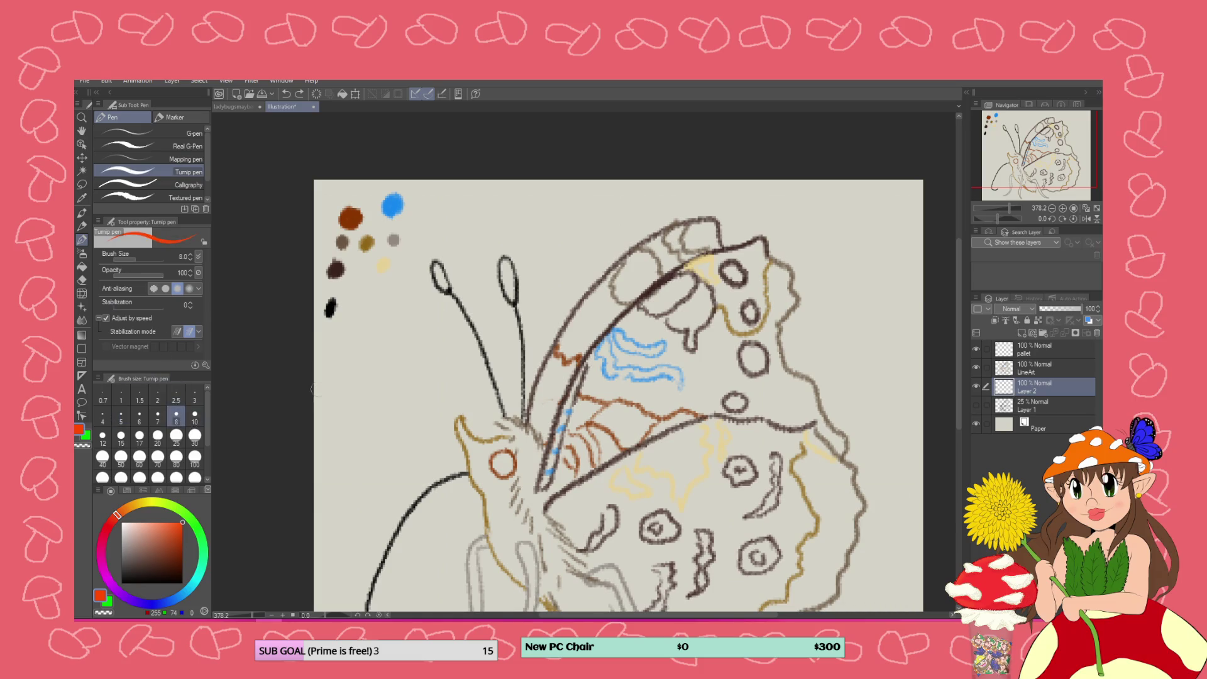
pyautogui.click(121, 417)
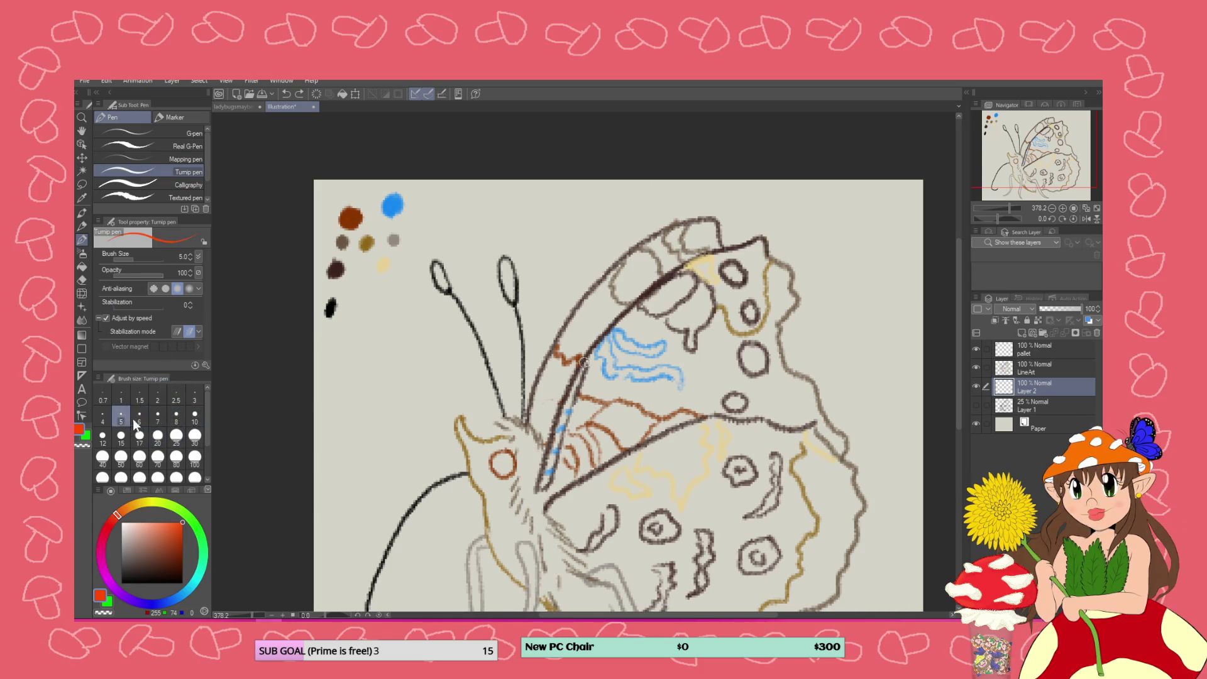
pyautogui.moveTo(603, 409)
pyautogui.mouseDown()
pyautogui.moveTo(573, 427)
pyautogui.moveTo(576, 408)
pyautogui.moveTo(594, 403)
pyautogui.moveTo(575, 418)
pyautogui.moveTo(596, 403)
pyautogui.moveTo(625, 408)
pyautogui.moveTo(635, 440)
pyautogui.moveTo(621, 442)
pyautogui.moveTo(582, 426)
pyautogui.moveTo(597, 407)
pyautogui.moveTo(654, 417)
pyautogui.mouseUp()
# Fill the inner forewing beside the body with orange-red strokes, reaching the blue markings and wing base
pyautogui.hotkey('ctrl', 'z')
pyautogui.moveTo(624, 406)
pyautogui.mouseDown()
pyautogui.moveTo(657, 420)
pyautogui.moveTo(611, 440)
pyautogui.moveTo(594, 419)
pyautogui.moveTo(629, 440)
pyautogui.moveTo(648, 425)
pyautogui.moveTo(616, 407)
pyautogui.moveTo(640, 422)
pyautogui.moveTo(625, 433)
pyautogui.moveTo(575, 415)
pyautogui.moveTo(622, 419)
pyautogui.moveTo(625, 433)
pyautogui.moveTo(633, 419)
pyautogui.moveTo(579, 413)
pyautogui.moveTo(644, 426)
pyautogui.mouseUp()
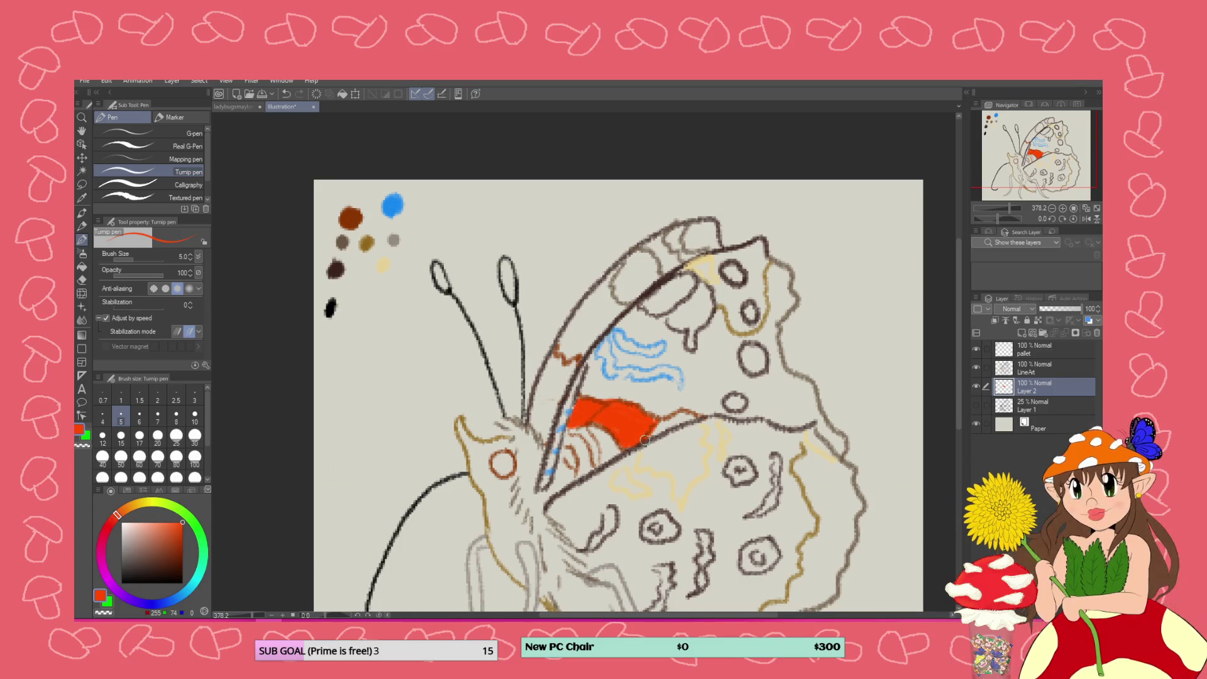
pyautogui.moveTo(696, 416); pyautogui.dragTo(647, 438)
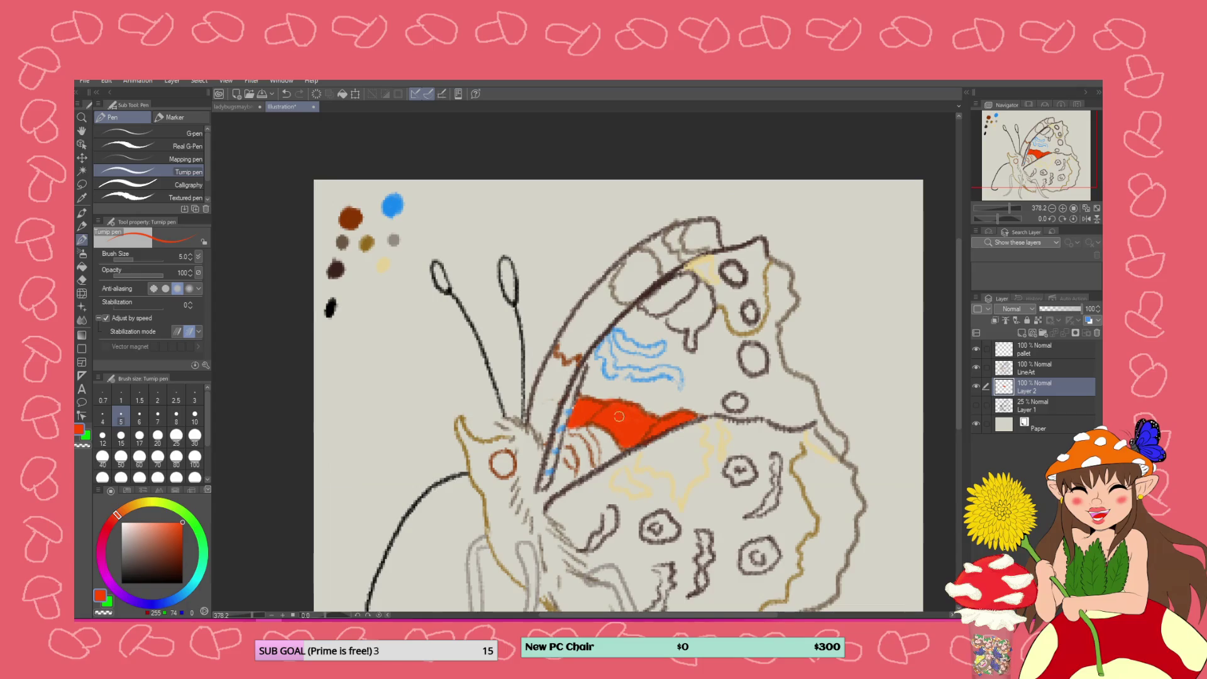
pyautogui.moveTo(583, 409); pyautogui.dragTo(573, 415)
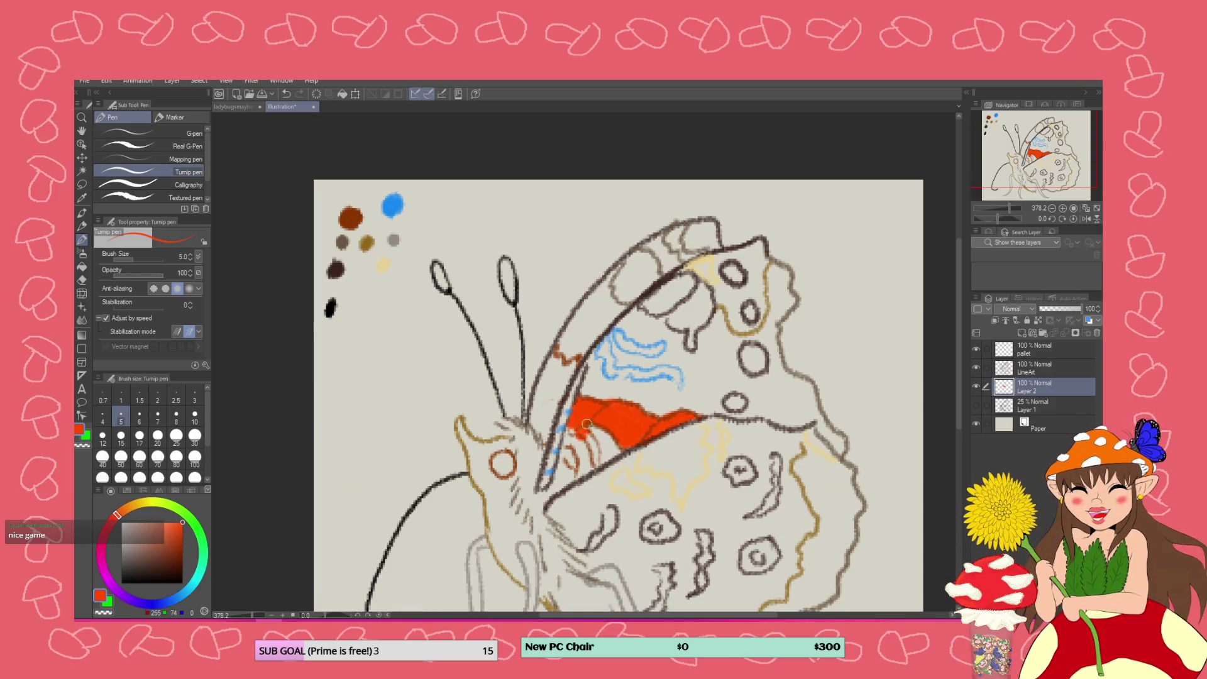
pyautogui.moveTo(597, 468)
pyautogui.mouseDown()
pyautogui.moveTo(574, 429)
pyautogui.moveTo(594, 464)
pyautogui.moveTo(566, 460)
pyautogui.moveTo(569, 447)
pyautogui.moveTo(575, 465)
pyautogui.moveTo(594, 449)
pyautogui.moveTo(573, 429)
pyautogui.mouseUp()
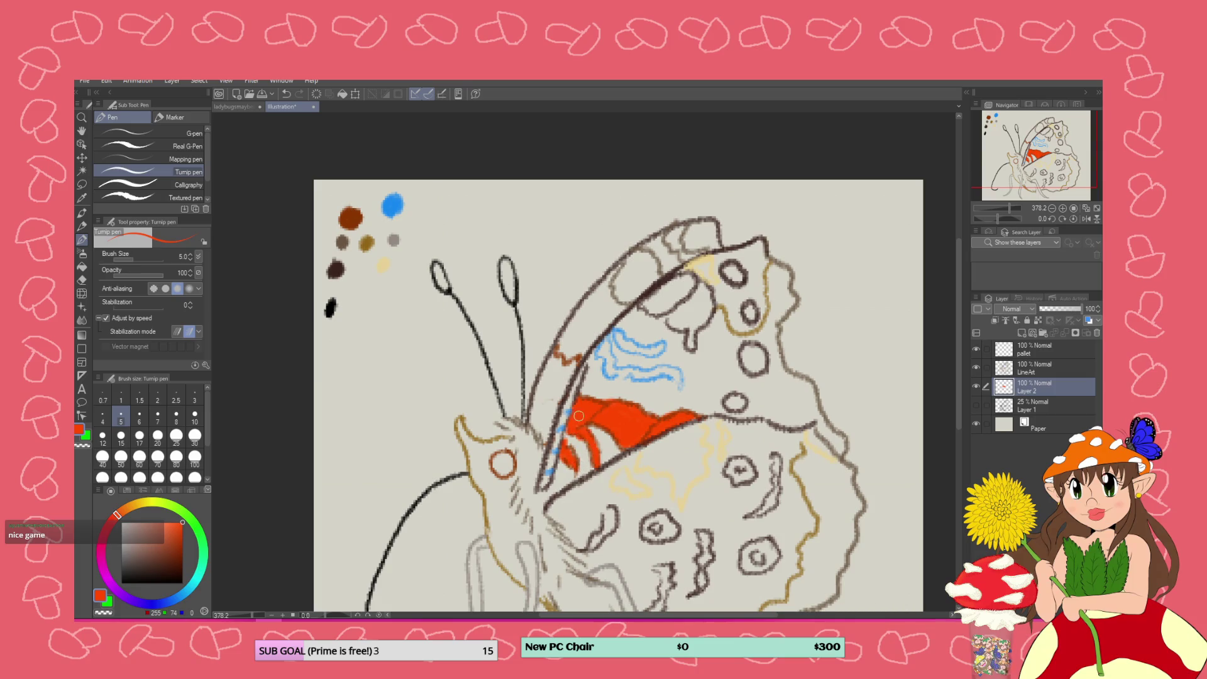
pyautogui.moveTo(576, 362)
pyautogui.mouseDown()
pyautogui.moveTo(567, 377)
pyautogui.moveTo(555, 362)
pyautogui.moveTo(550, 433)
pyautogui.moveTo(551, 401)
pyautogui.moveTo(556, 410)
pyautogui.moveTo(542, 437)
pyautogui.moveTo(548, 388)
pyautogui.moveTo(538, 433)
pyautogui.moveTo(533, 423)
pyautogui.moveTo(553, 355)
pyautogui.moveTo(546, 404)
pyautogui.mouseUp()
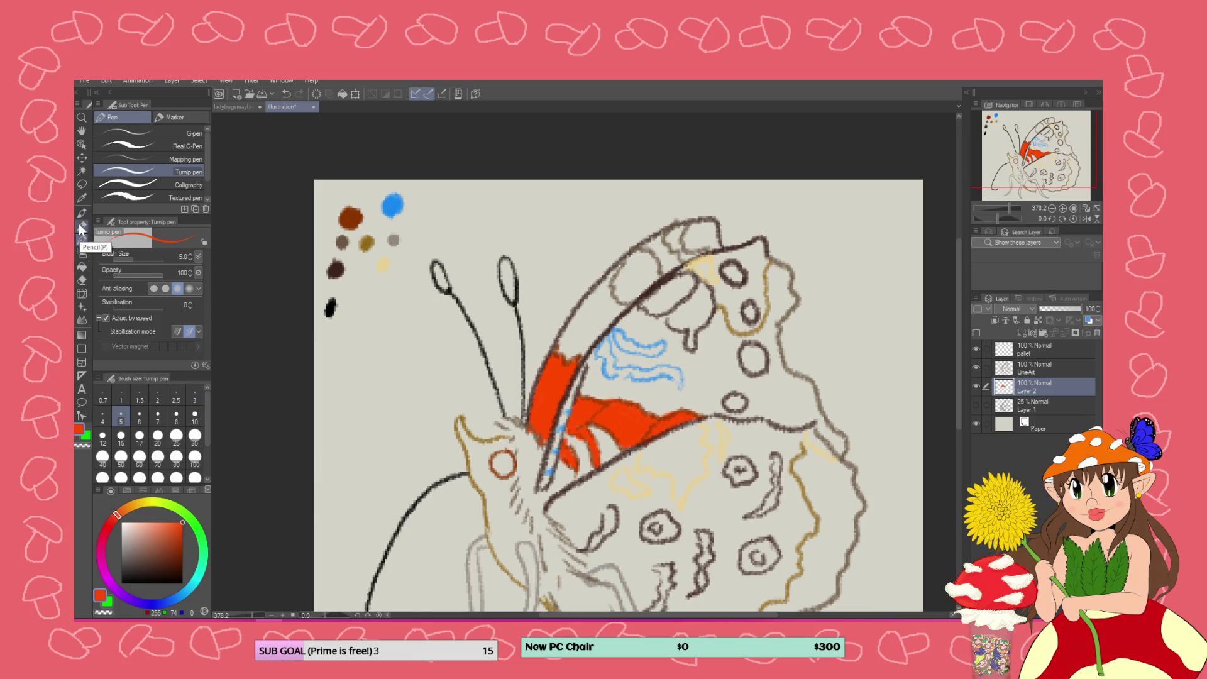
# Sketch light orange Mechanical pencil texture over the red patch on the forewing
pyautogui.click(81, 227)
pyautogui.moveTo(123, 516); pyautogui.dragTo(125, 510)
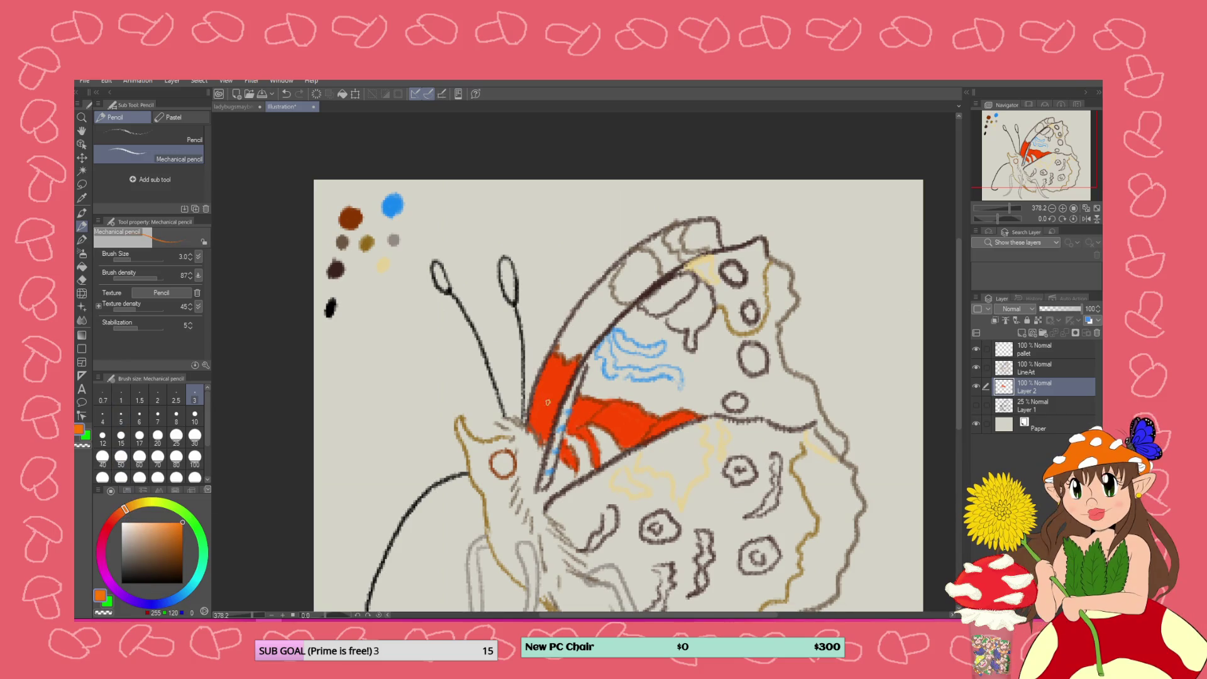
pyautogui.moveTo(543, 435)
pyautogui.mouseDown()
pyautogui.moveTo(554, 412)
pyautogui.moveTo(536, 394)
pyautogui.mouseUp()
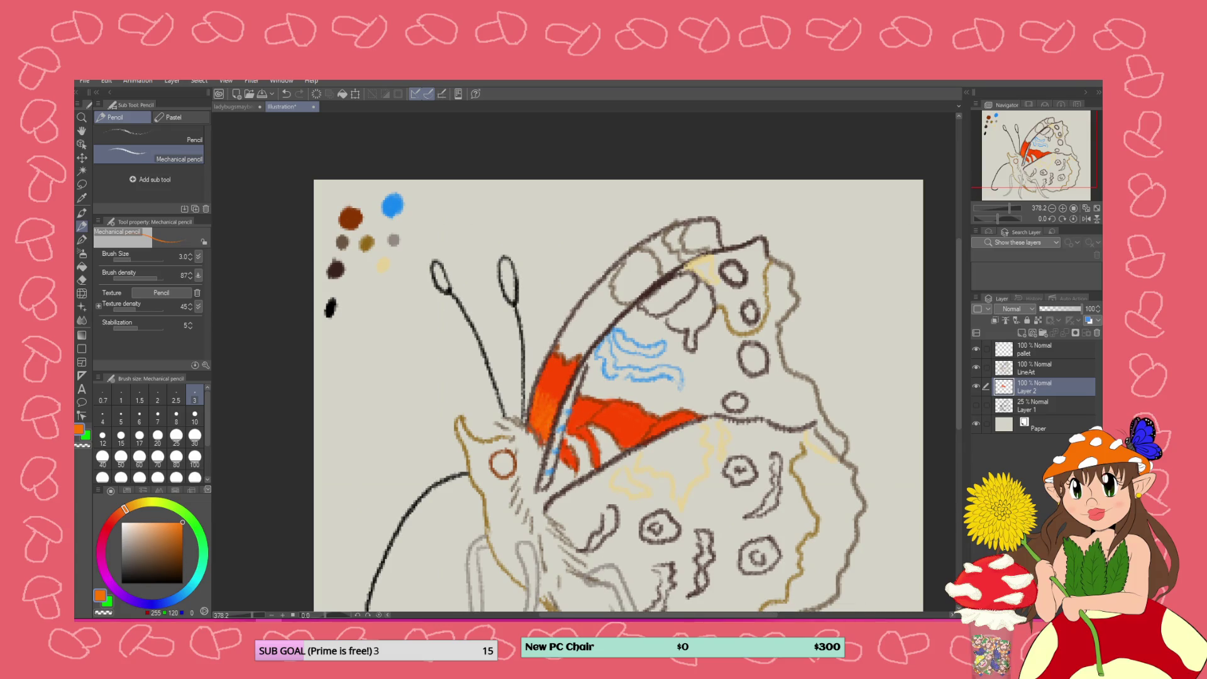
pyautogui.moveTo(548, 402); pyautogui.dragTo(542, 383)
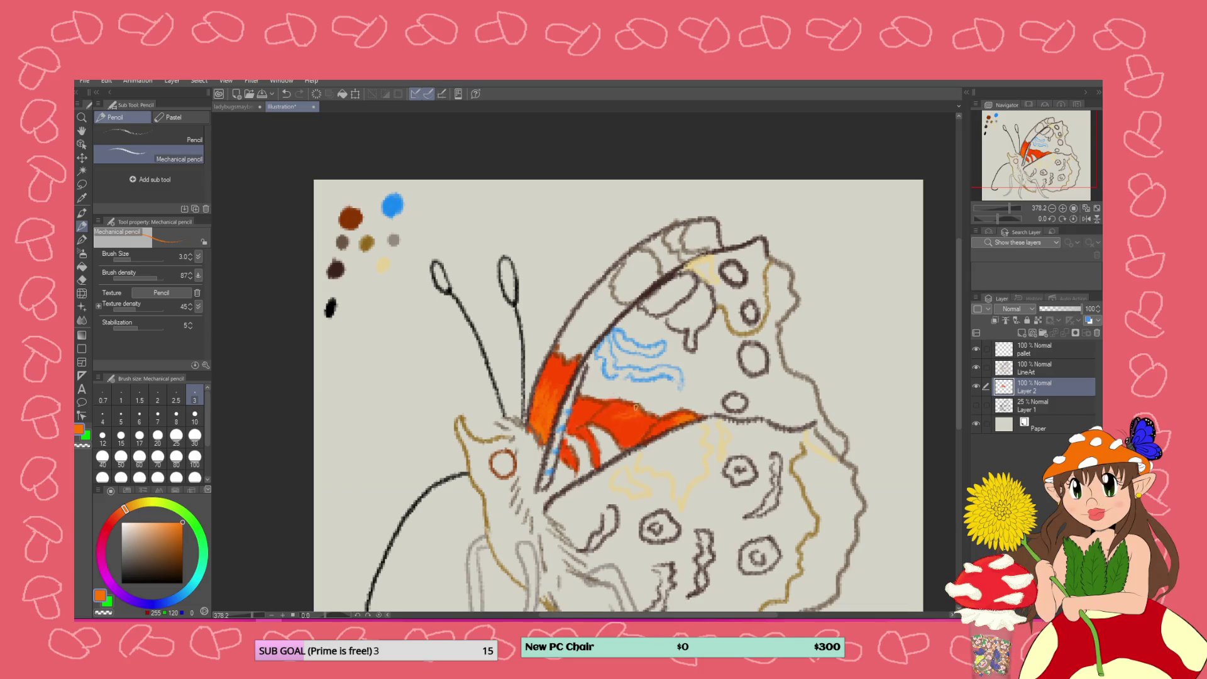
pyautogui.click(81, 239)
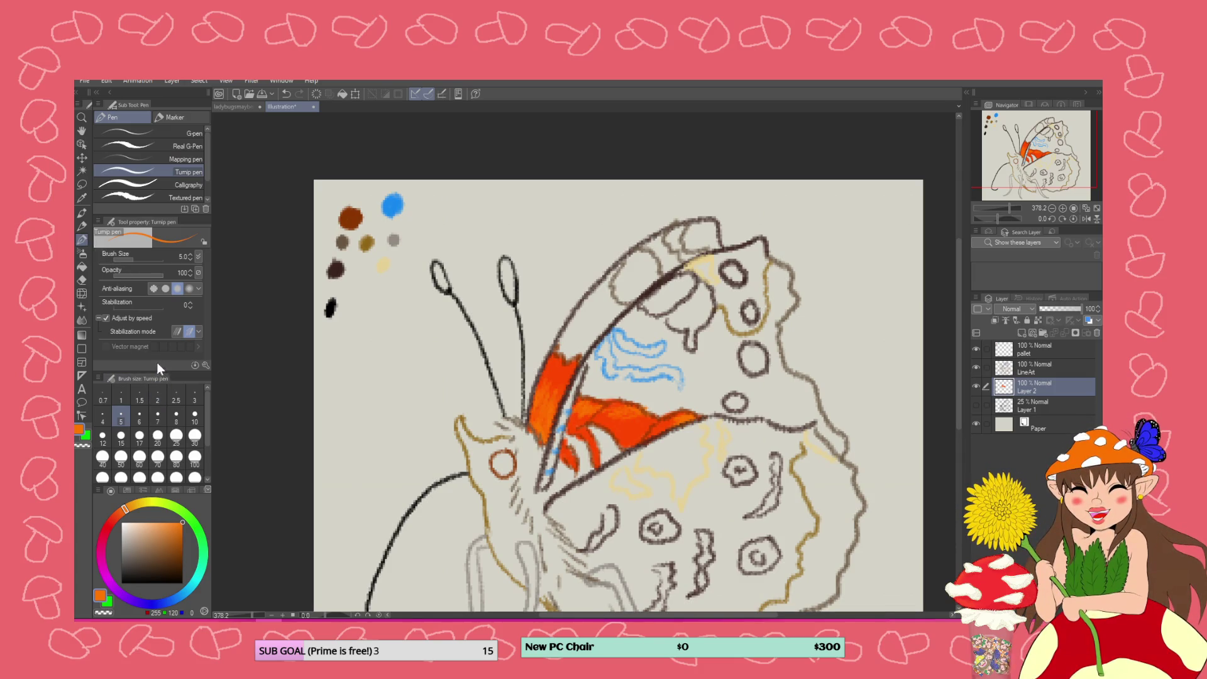
# Pick dark brown and paint it along the forewing's upper edge
pyautogui.click(148, 566)
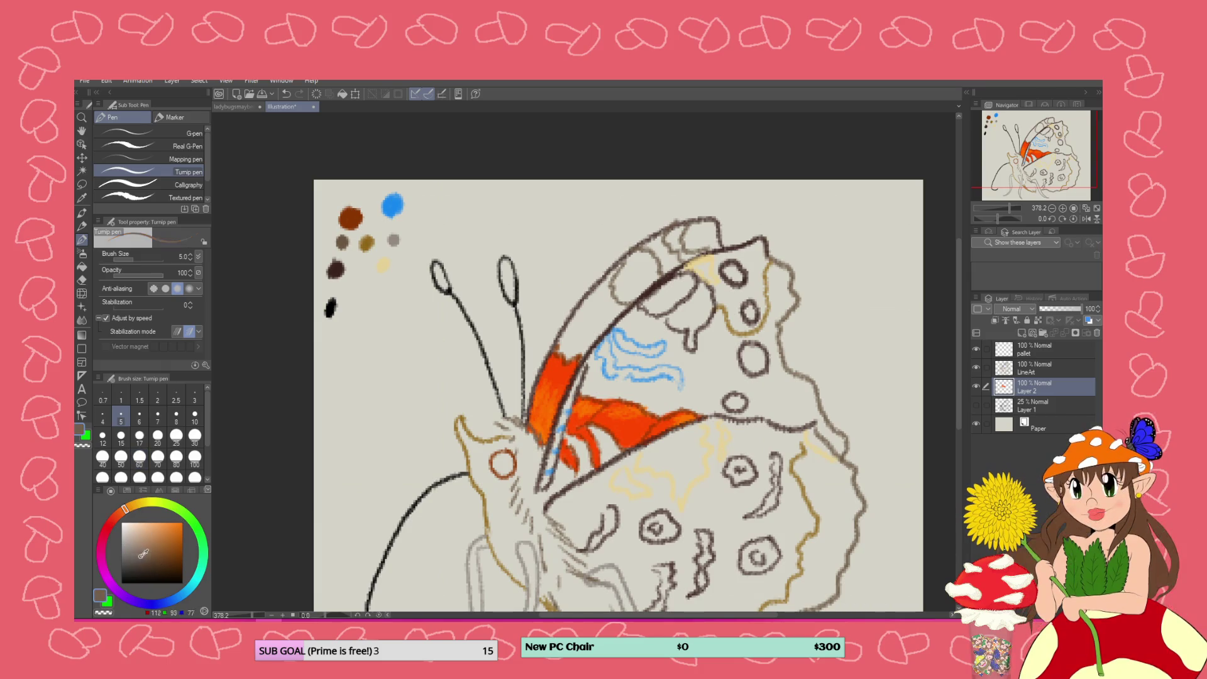
pyautogui.moveTo(150, 567); pyautogui.dragTo(154, 564)
pyautogui.moveTo(601, 308)
pyautogui.mouseDown()
pyautogui.moveTo(611, 319)
pyautogui.moveTo(564, 361)
pyautogui.moveTo(557, 351)
pyautogui.moveTo(612, 270)
pyautogui.moveTo(572, 349)
pyautogui.moveTo(618, 264)
pyautogui.mouseUp()
pyautogui.hotkey('ctrl', 'z')
pyautogui.moveTo(617, 306); pyautogui.dragTo(598, 283)
pyautogui.moveTo(676, 260)
pyautogui.mouseDown()
pyautogui.moveTo(654, 238)
pyautogui.moveTo(665, 269)
pyautogui.moveTo(642, 247)
pyautogui.moveTo(665, 271)
pyautogui.moveTo(645, 246)
pyautogui.moveTo(628, 253)
pyautogui.moveTo(600, 311)
pyautogui.moveTo(629, 301)
pyautogui.mouseUp()
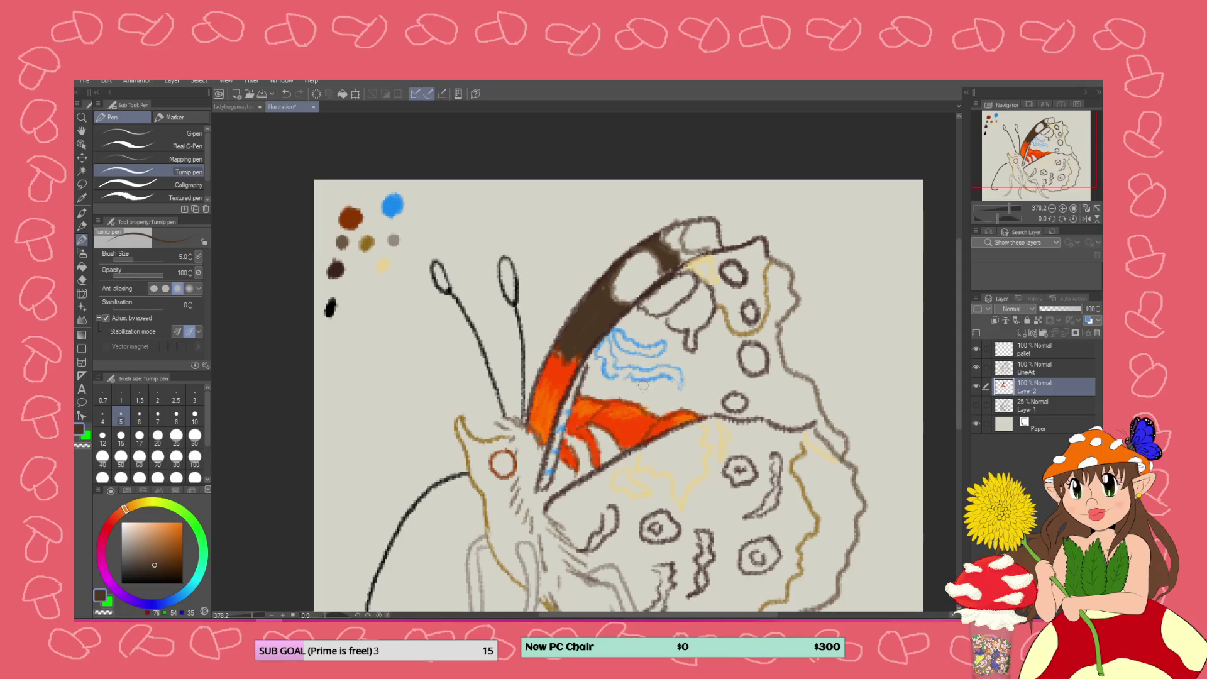
# Shade dark brown along the top of the orange band and between the red stripes
pyautogui.moveTo(704, 411)
pyautogui.mouseDown()
pyautogui.moveTo(591, 394)
pyautogui.moveTo(594, 355)
pyautogui.moveTo(602, 379)
pyautogui.moveTo(663, 379)
pyautogui.moveTo(678, 396)
pyautogui.moveTo(663, 408)
pyautogui.moveTo(663, 384)
pyautogui.moveTo(602, 392)
pyautogui.moveTo(594, 360)
pyautogui.moveTo(591, 389)
pyautogui.moveTo(663, 412)
pyautogui.moveTo(641, 408)
pyautogui.mouseUp()
pyautogui.moveTo(592, 438)
pyautogui.mouseDown()
pyautogui.moveTo(586, 426)
pyautogui.moveTo(606, 434)
pyautogui.mouseUp()
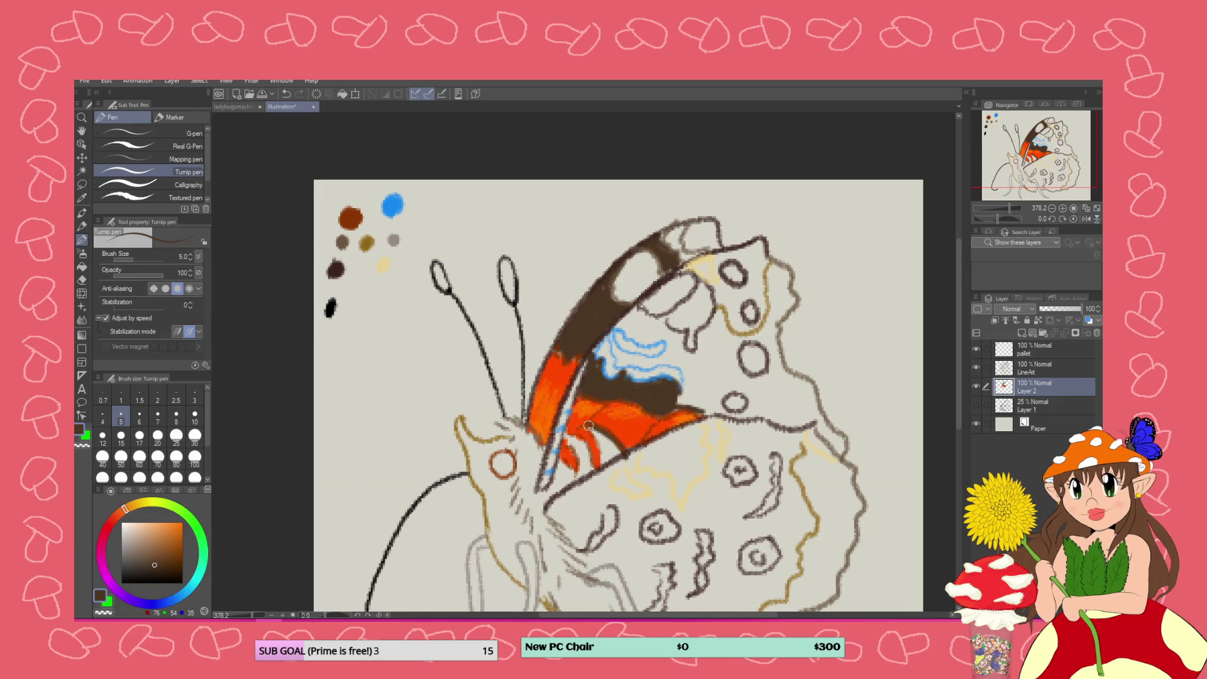
pyautogui.moveTo(605, 439)
pyautogui.mouseDown()
pyautogui.moveTo(603, 464)
pyautogui.moveTo(619, 448)
pyautogui.moveTo(601, 437)
pyautogui.moveTo(607, 456)
pyautogui.moveTo(613, 444)
pyautogui.moveTo(570, 438)
pyautogui.moveTo(586, 468)
pyautogui.moveTo(569, 442)
pyautogui.moveTo(584, 471)
pyautogui.moveTo(552, 479)
pyautogui.moveTo(571, 471)
pyautogui.moveTo(555, 493)
pyautogui.moveTo(582, 465)
pyautogui.mouseUp()
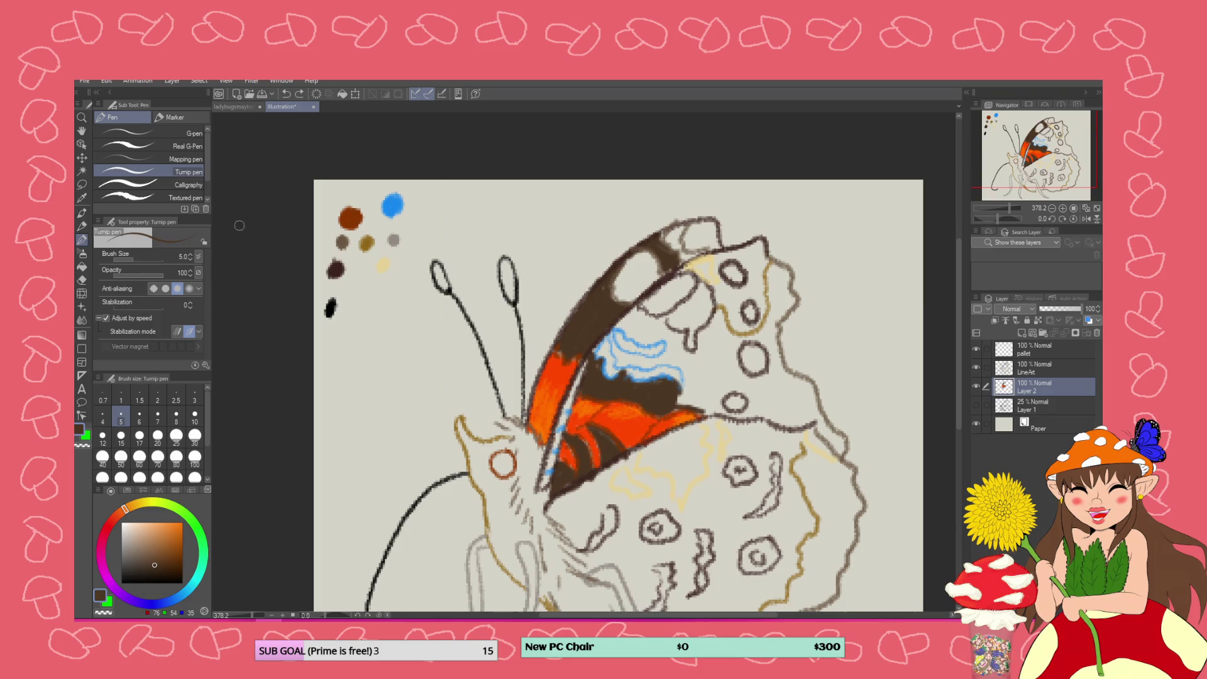
pyautogui.click(82, 266)
# Flood-fill the remaining forewing dark brown and the hindwing a lighter brown
pyautogui.click(701, 353)
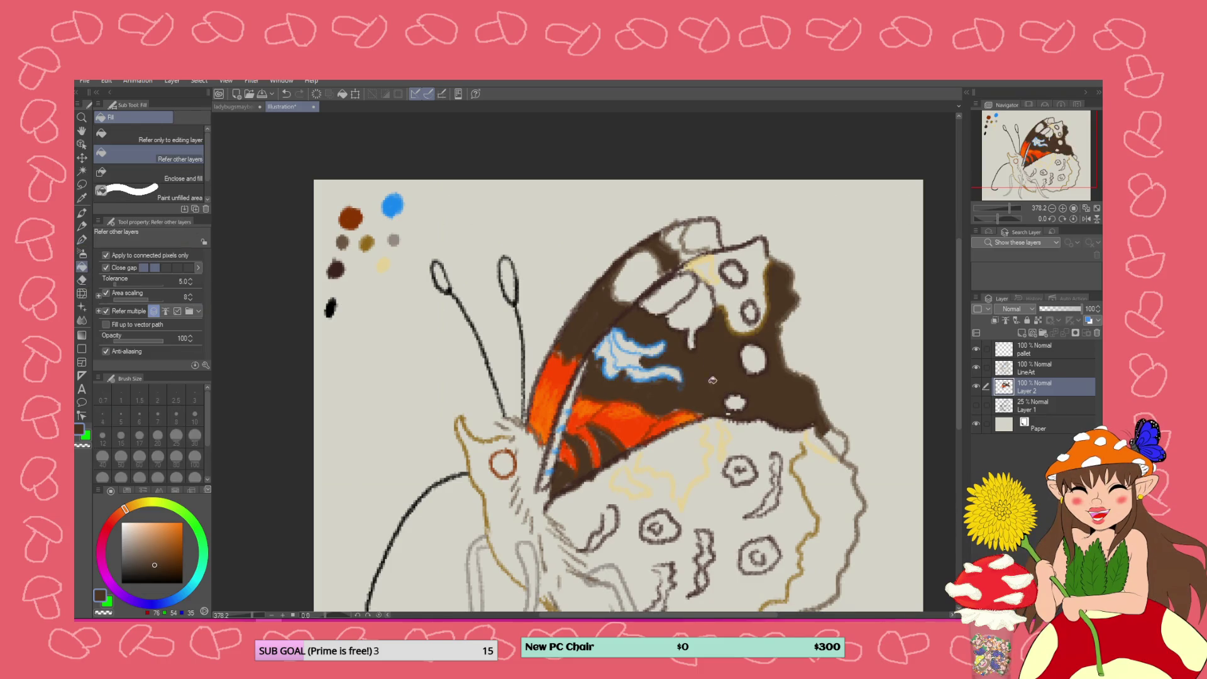
pyautogui.click(726, 463)
pyautogui.hotkey('ctrl', 'z')
pyautogui.scroll(-2, 566, 409)
pyautogui.scroll(3, 283, 447)
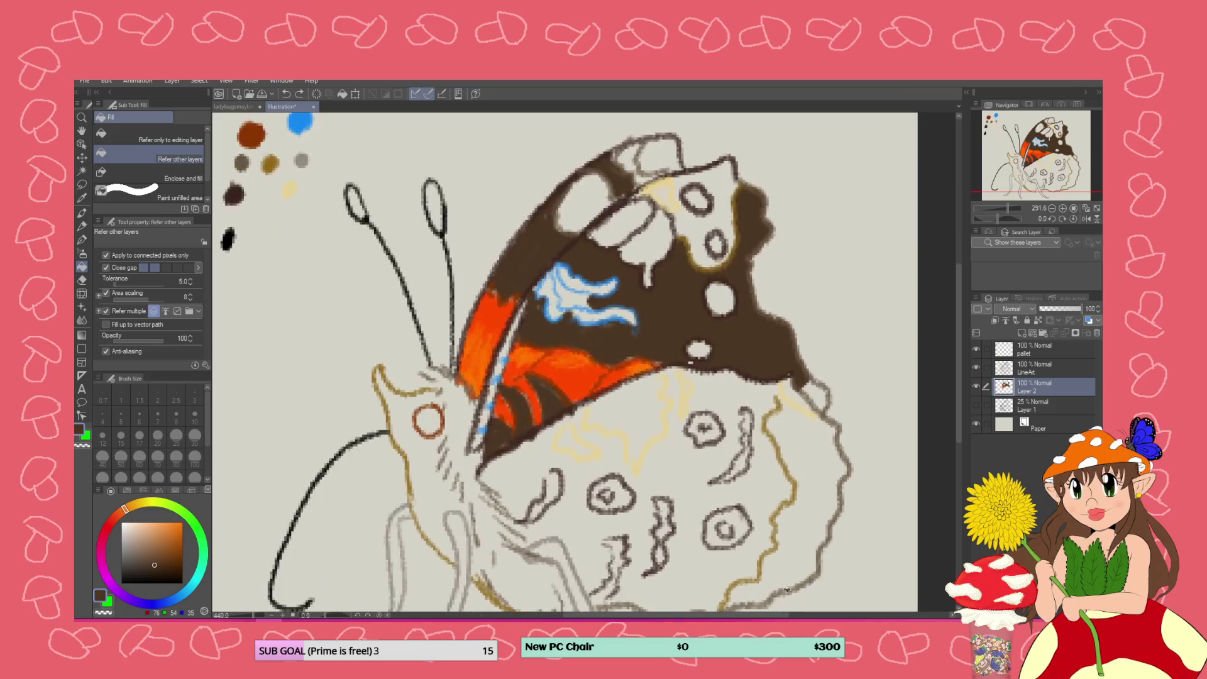
pyautogui.moveTo(156, 559); pyautogui.dragTo(155, 551)
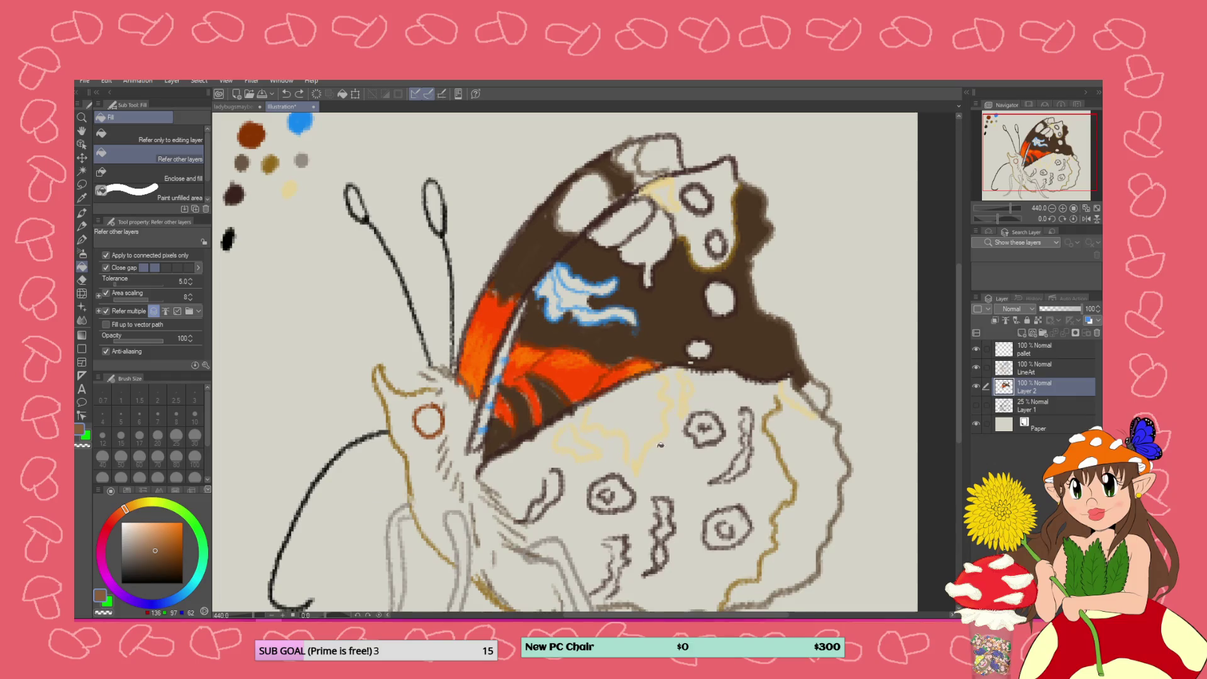
pyautogui.click(677, 463)
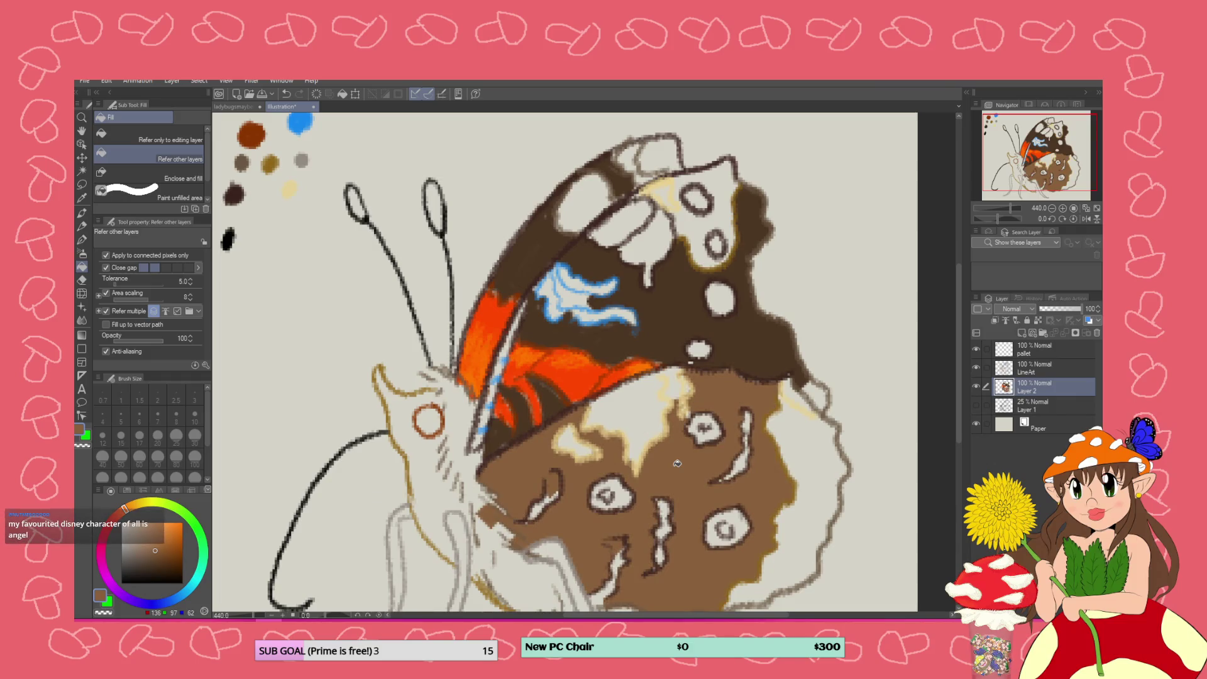
pyautogui.scroll(-2, 671, 420)
pyautogui.scroll(-1, 672, 419)
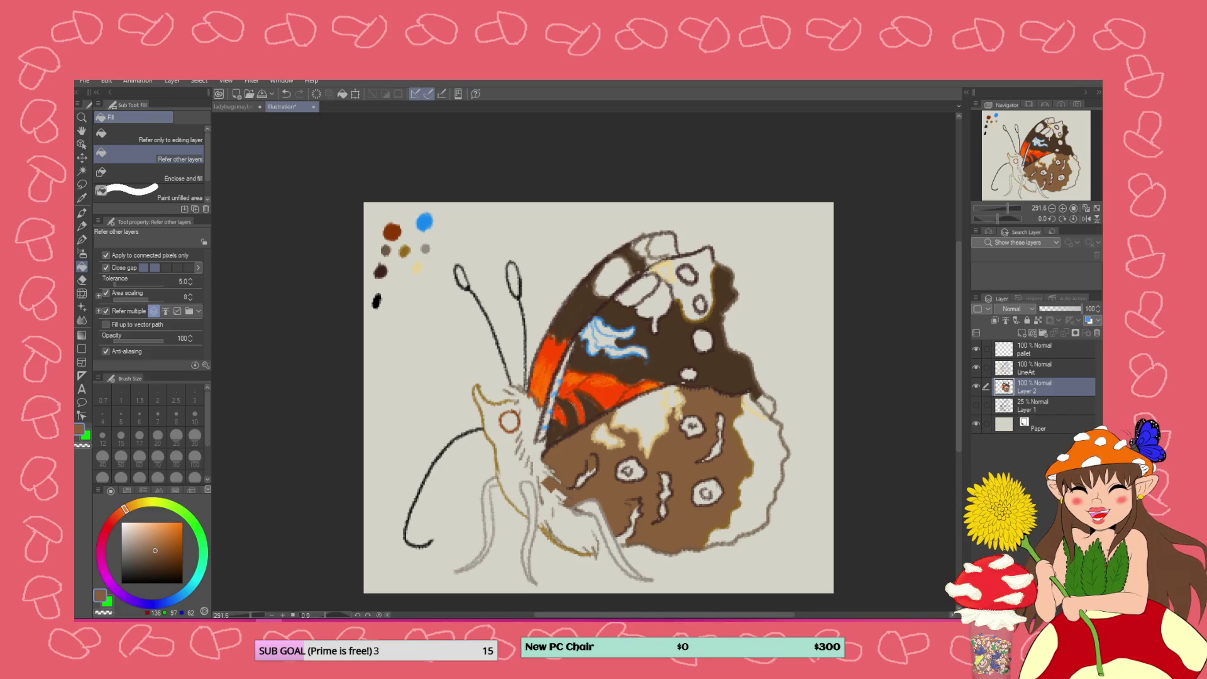
pyautogui.press('super+d')
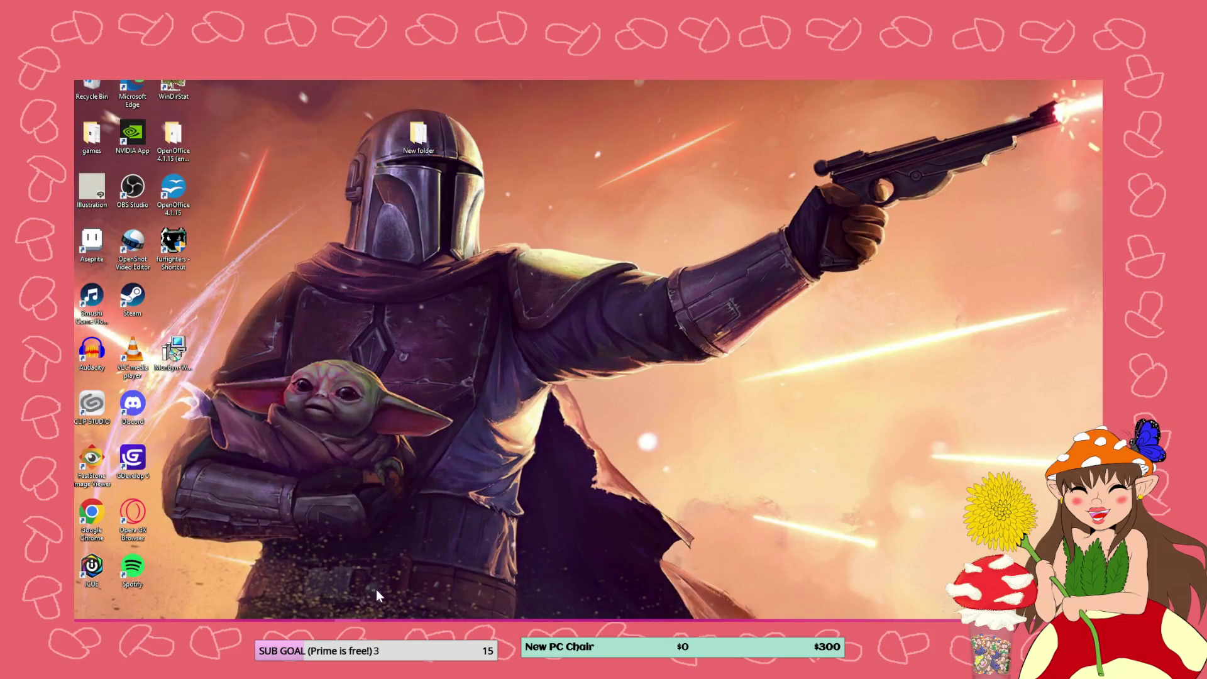
pyautogui.press('super+d')
pyautogui.moveTo(436, 606)
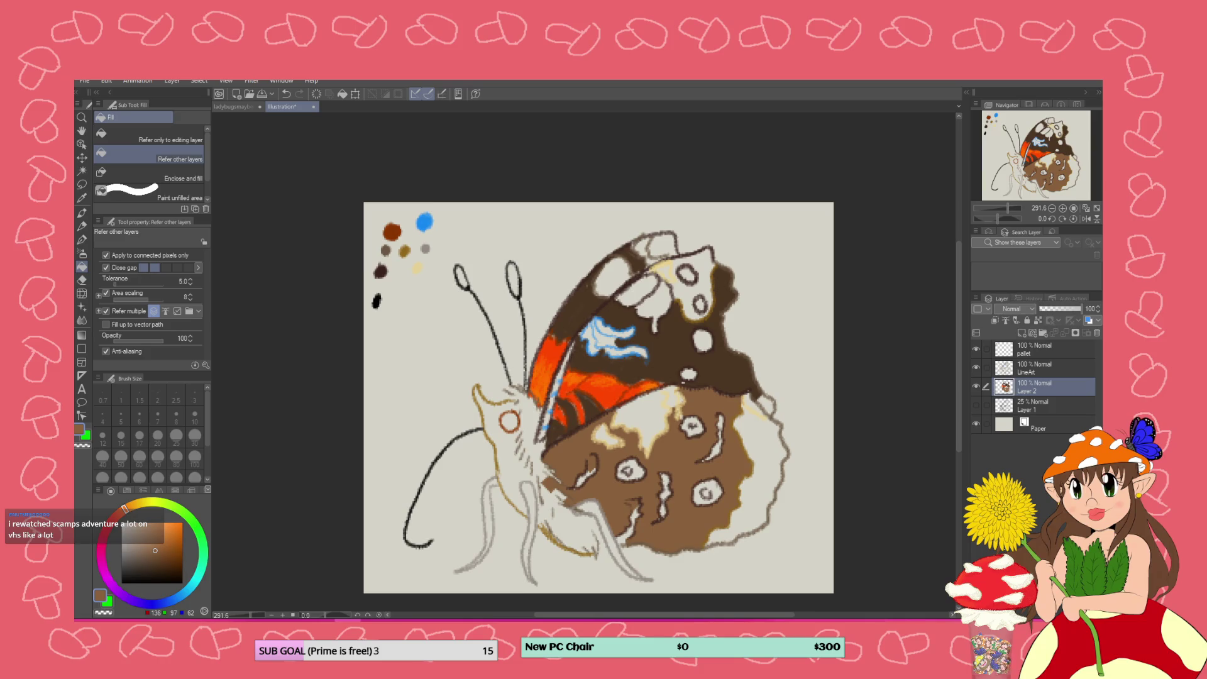
pyautogui.scroll(-1, 726, 408)
pyautogui.scroll(2, 743, 352)
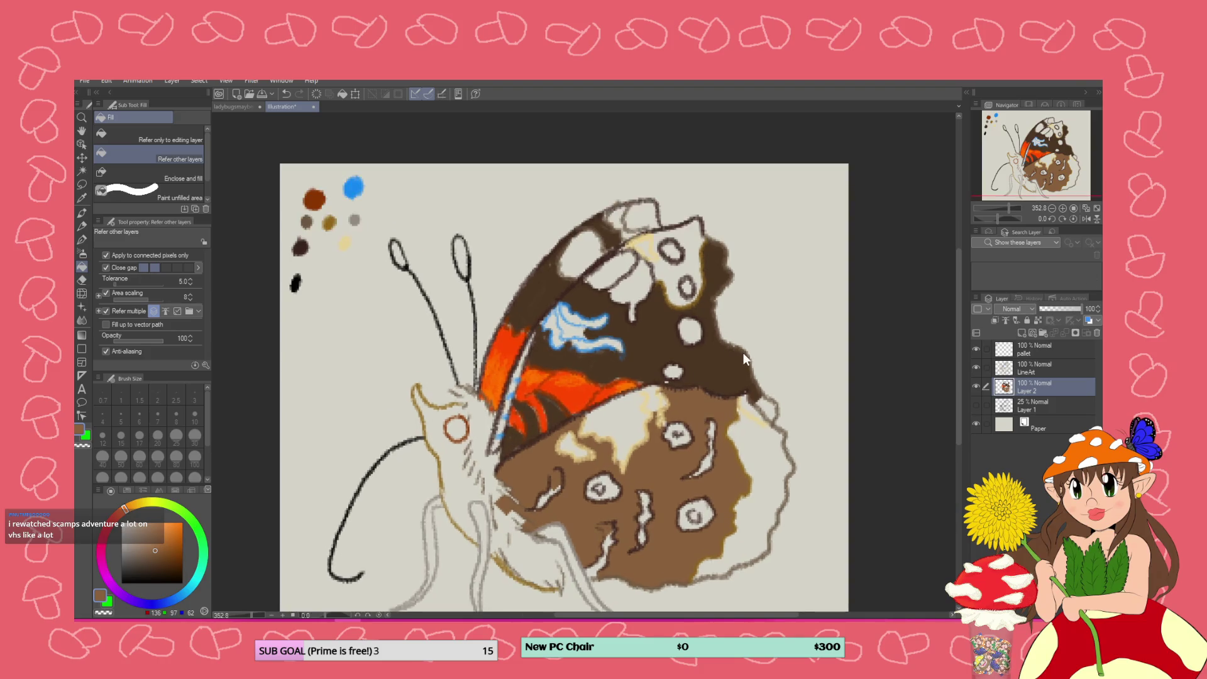
pyautogui.scroll(-3, 704, 390)
pyautogui.scroll(4, 704, 394)
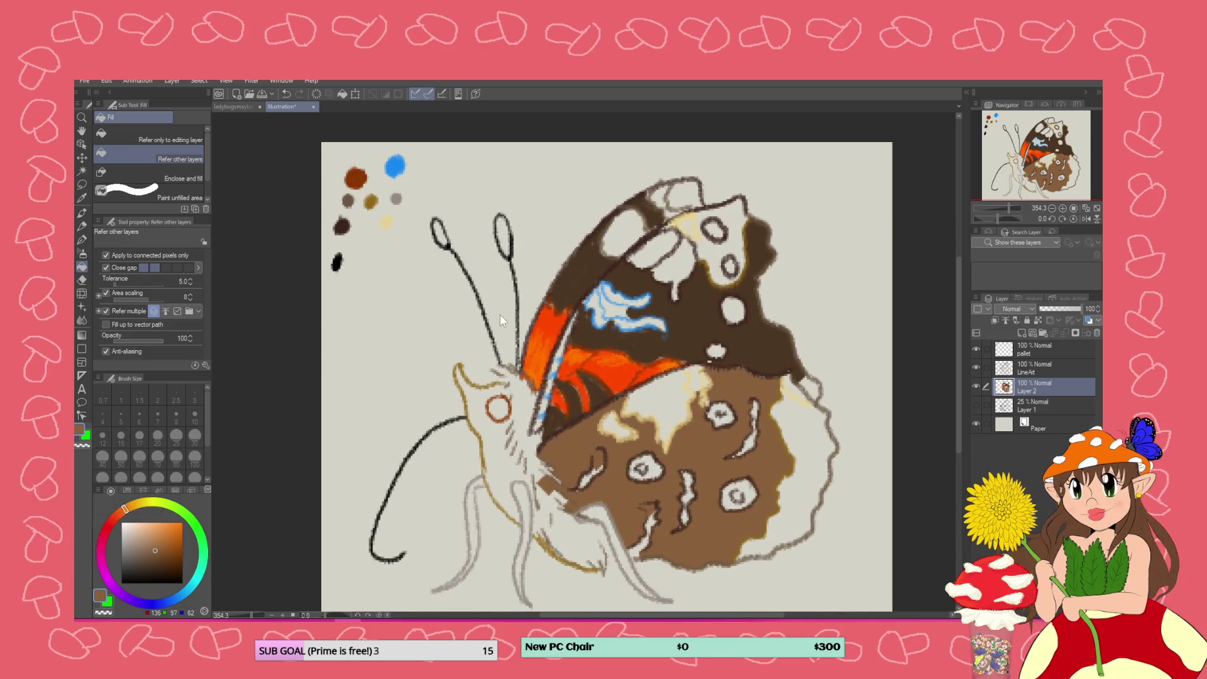
# Sample the wing's dark brown, deepen it slightly, and refill the dark forewing areas
pyautogui.click(81, 198)
pyautogui.click(679, 324)
pyautogui.click(146, 568)
pyautogui.click(82, 266)
pyautogui.click(691, 323)
pyautogui.click(592, 261)
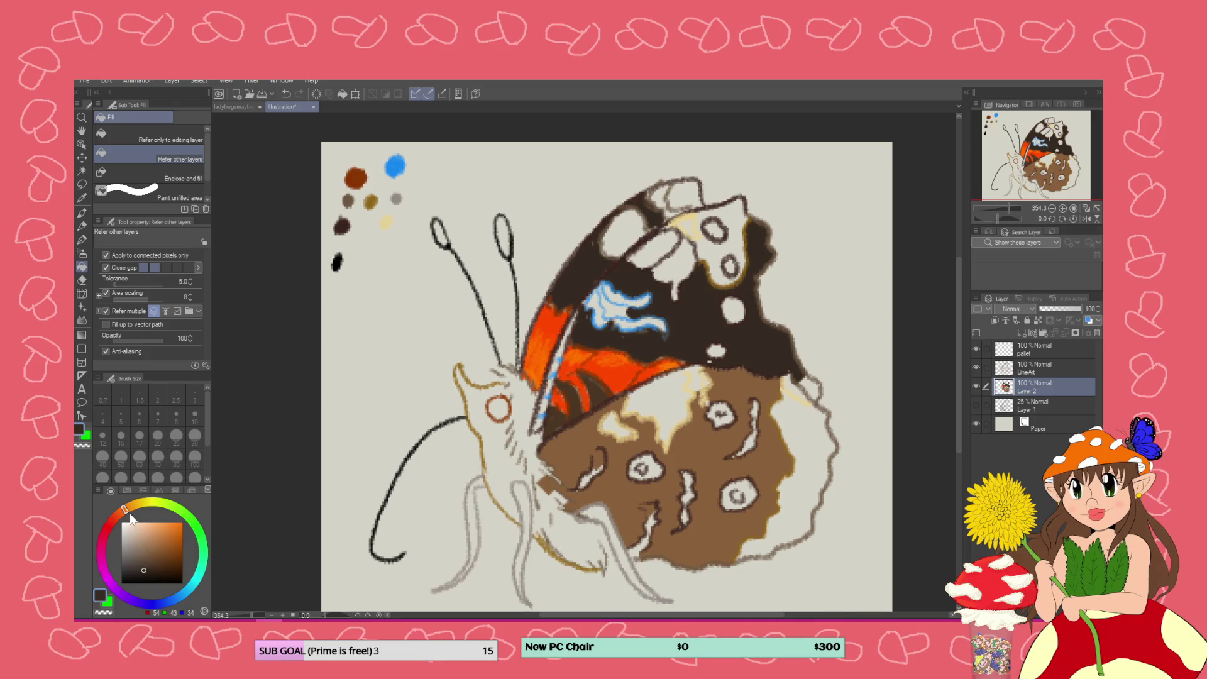
# Mix a warm orange-brown, try filling the hindwing edge and upper patch, then undo both
pyautogui.moveTo(144, 546)
pyautogui.mouseDown()
pyautogui.moveTo(156, 557)
pyautogui.moveTo(174, 546)
pyautogui.mouseUp()
pyautogui.moveTo(126, 515); pyautogui.dragTo(134, 515)
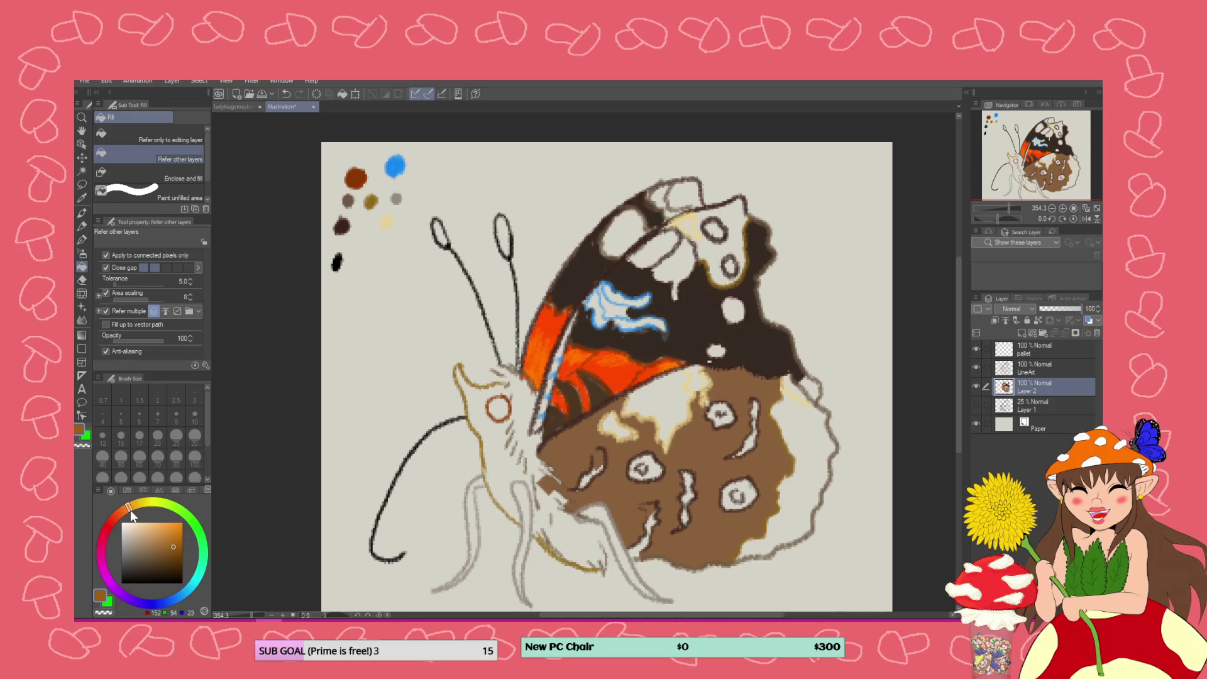
pyautogui.click(177, 546)
pyautogui.moveTo(177, 546); pyautogui.dragTo(179, 548)
pyautogui.click(809, 418)
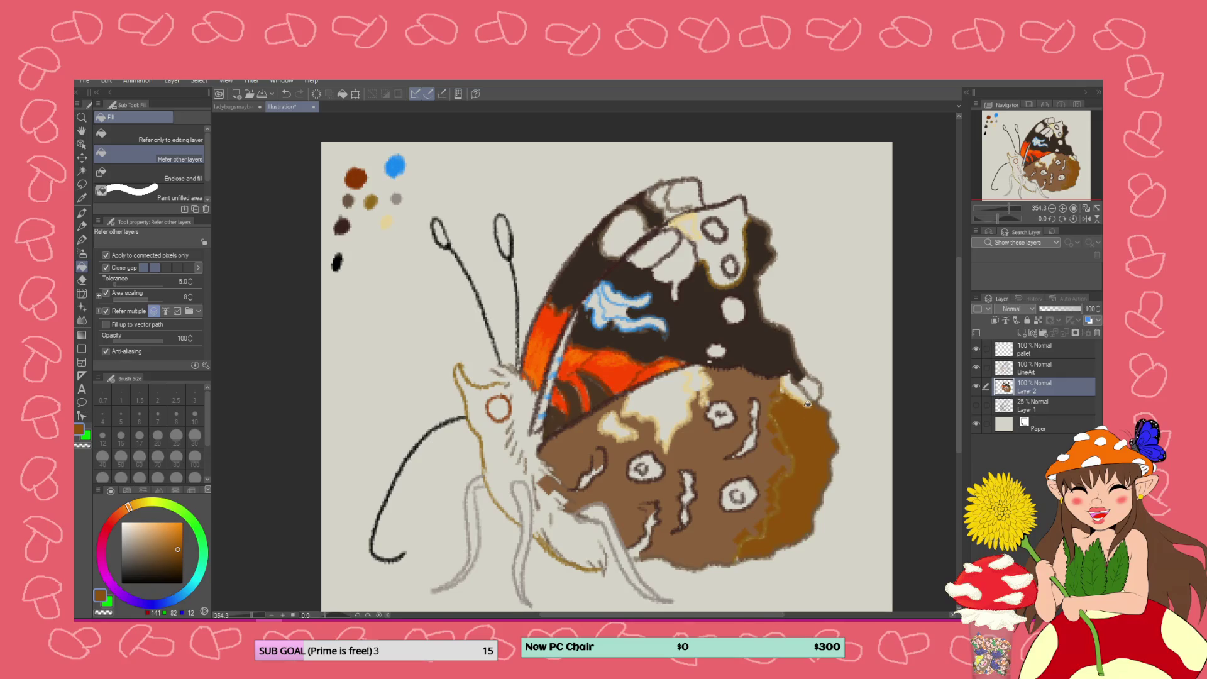
pyautogui.click(725, 261)
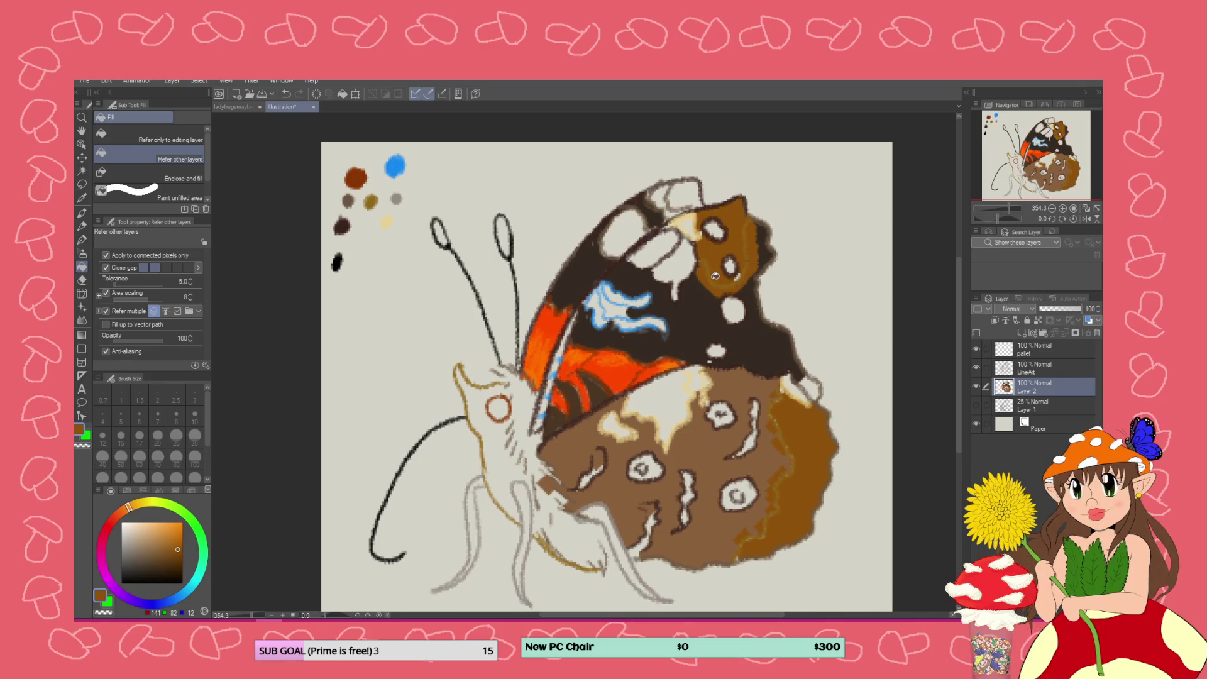
pyautogui.hotkey('ctrl', 'z')
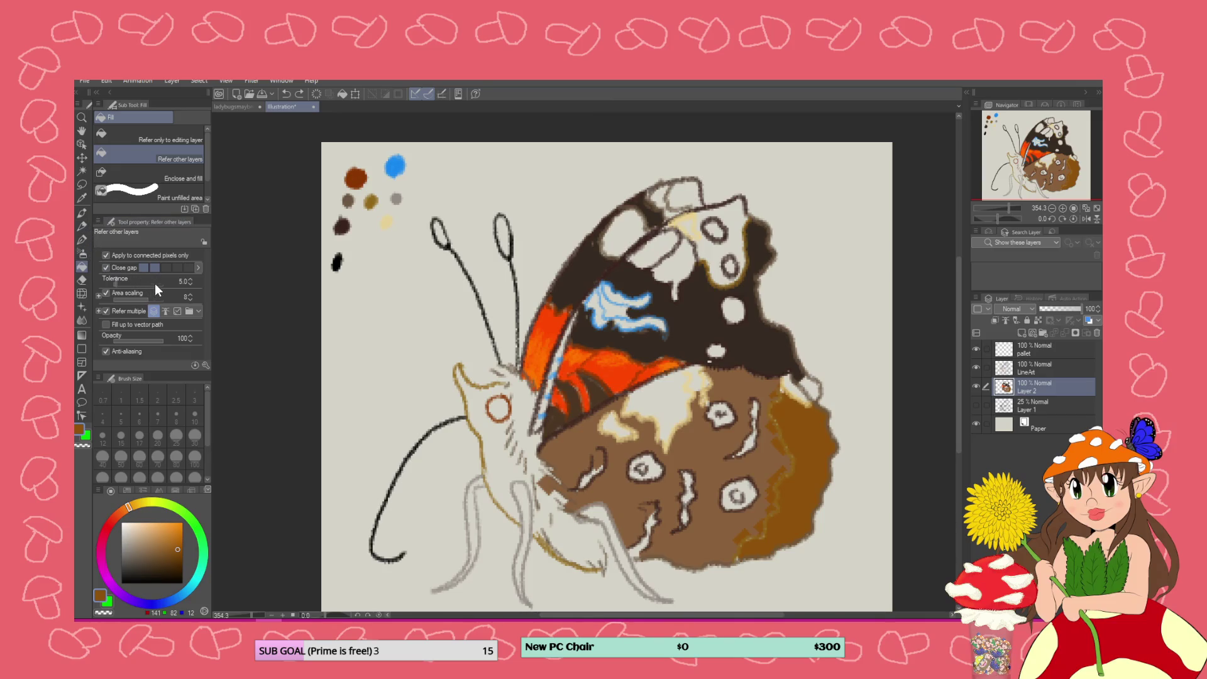
pyautogui.hotkey('ctrl', 'z')
# Pick a lighter tan and test fills on the outer ring and upper wing, undoing both
pyautogui.click(166, 539)
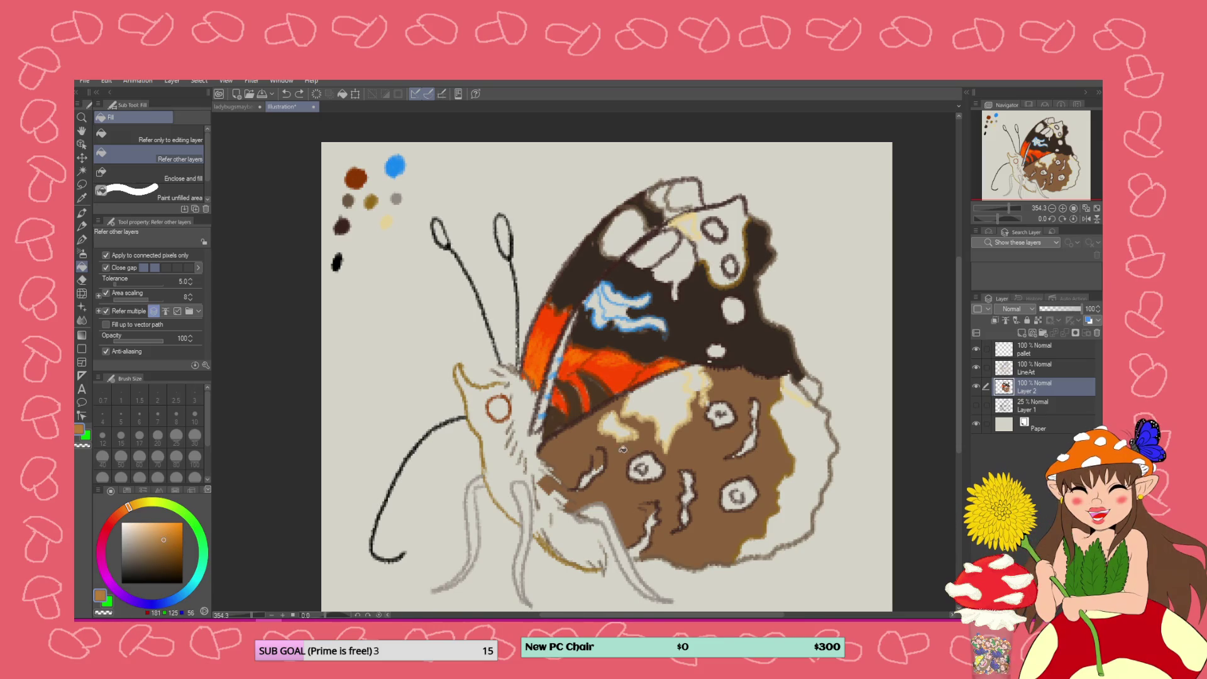
pyautogui.click(804, 440)
pyautogui.hotkey('ctrl', 'z')
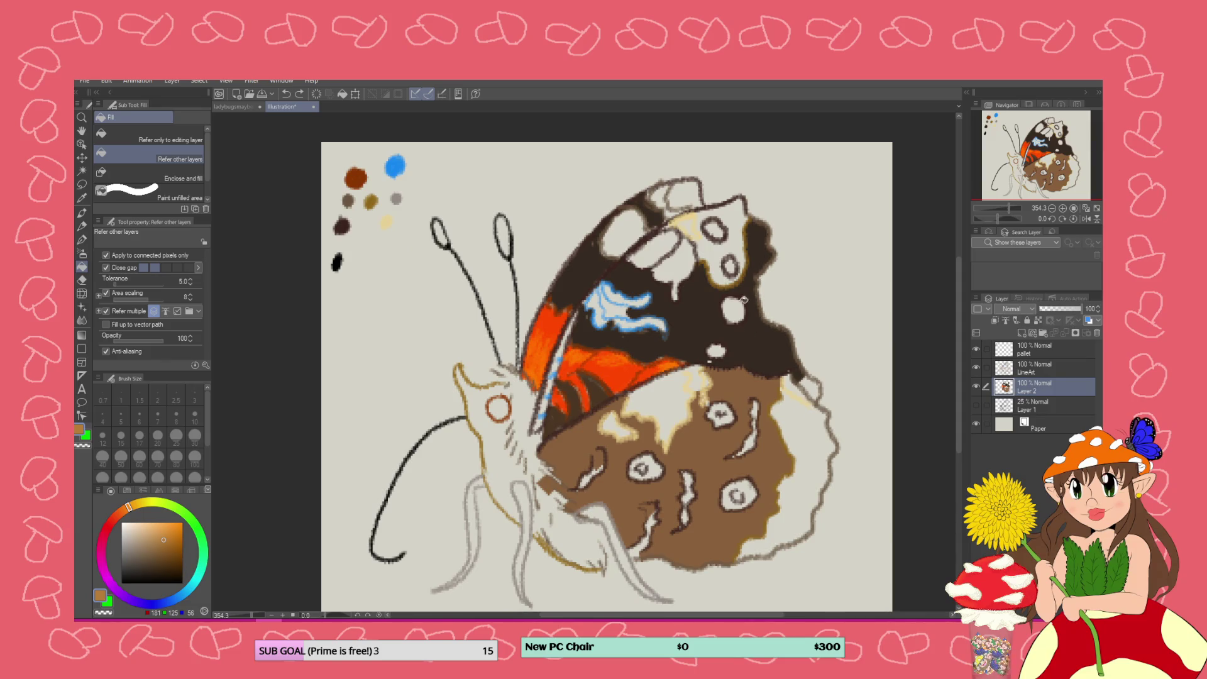
pyautogui.click(734, 230)
pyautogui.hotkey('ctrl', 'z')
pyautogui.click(82, 238)
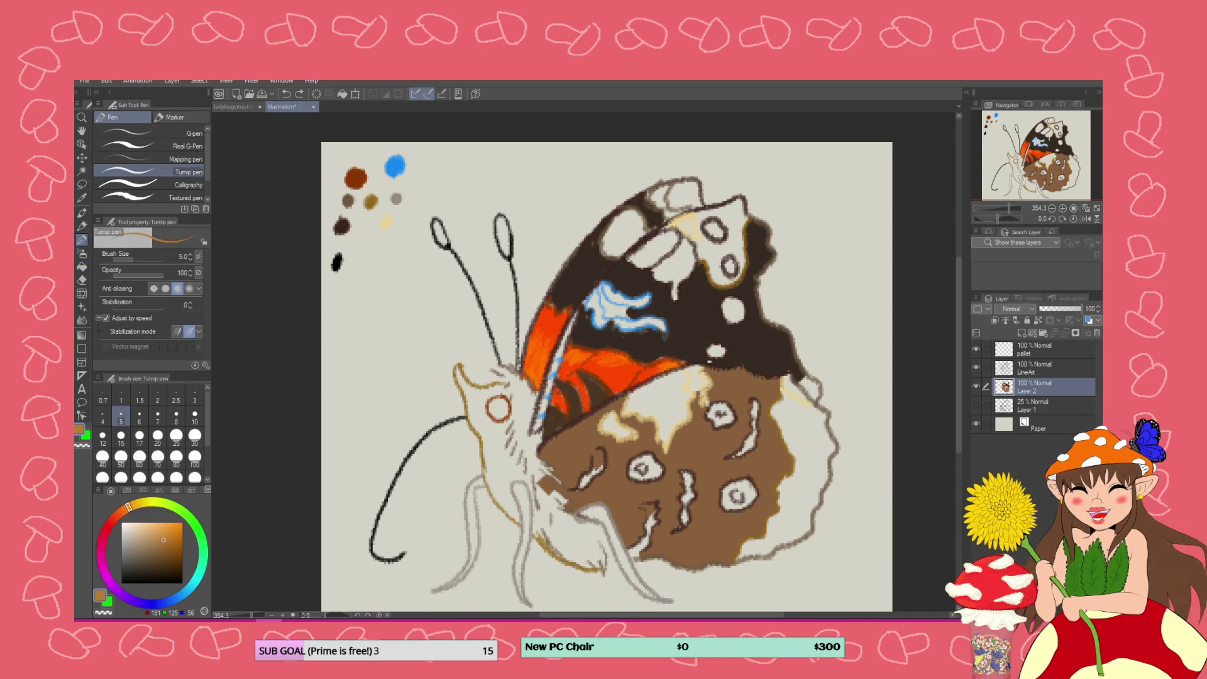
# Paint three orange-brown strokes down the hindwing's lower-right outer edge
pyautogui.moveTo(780, 388)
pyautogui.mouseDown()
pyautogui.moveTo(803, 406)
pyautogui.moveTo(775, 412)
pyautogui.moveTo(794, 403)
pyautogui.moveTo(790, 474)
pyautogui.moveTo(776, 520)
pyautogui.moveTo(740, 557)
pyautogui.moveTo(782, 536)
pyautogui.moveTo(735, 563)
pyautogui.moveTo(781, 511)
pyautogui.mouseUp()
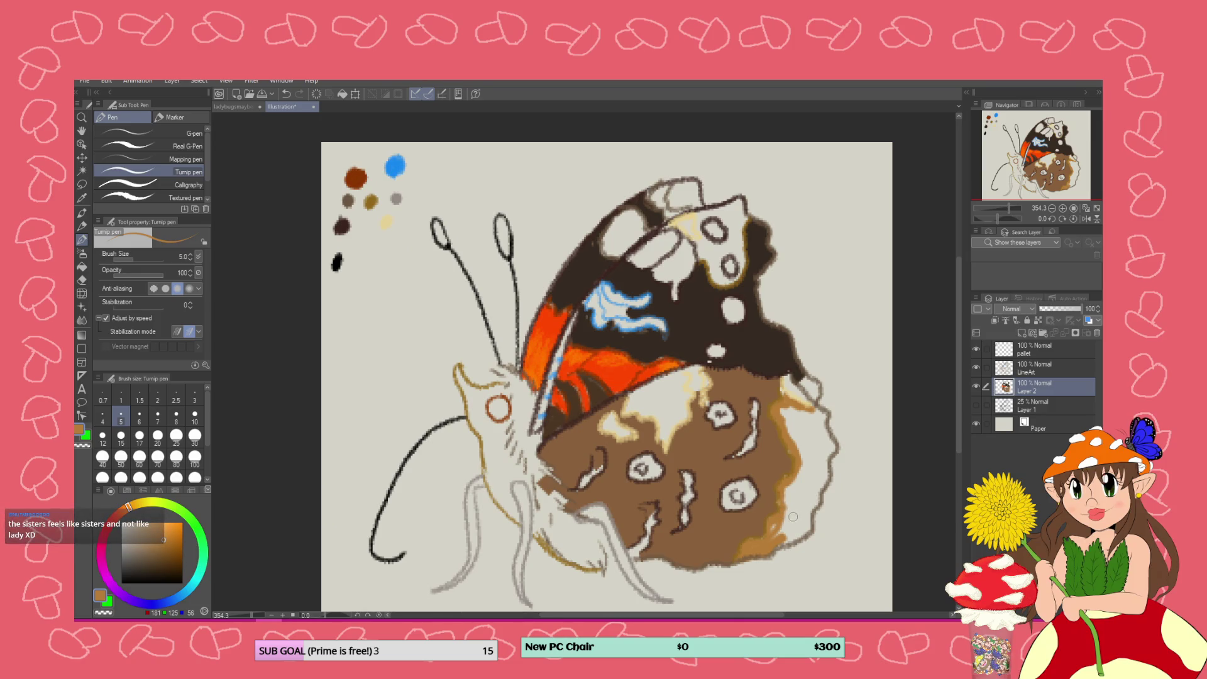
pyautogui.moveTo(786, 503)
pyautogui.mouseDown()
pyautogui.moveTo(775, 547)
pyautogui.moveTo(804, 531)
pyautogui.moveTo(809, 503)
pyautogui.moveTo(786, 533)
pyautogui.moveTo(806, 481)
pyautogui.moveTo(790, 487)
pyautogui.mouseUp()
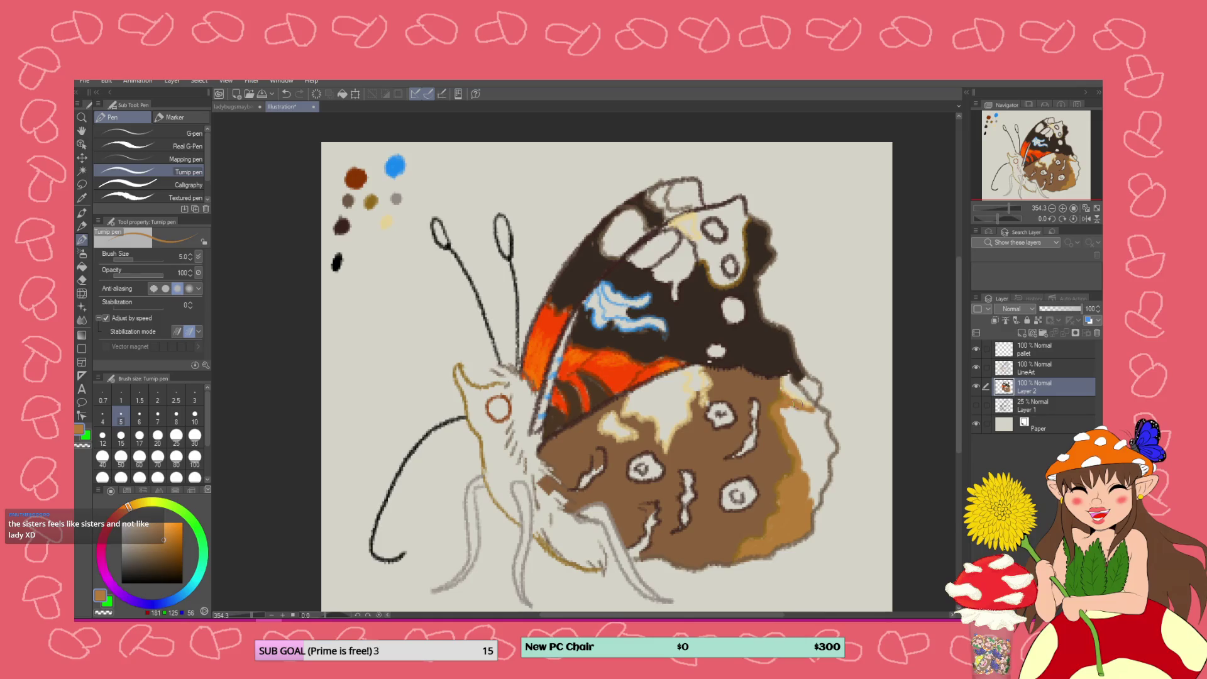
pyautogui.moveTo(806, 406)
pyautogui.mouseDown()
pyautogui.moveTo(834, 442)
pyautogui.moveTo(807, 512)
pyautogui.mouseUp()
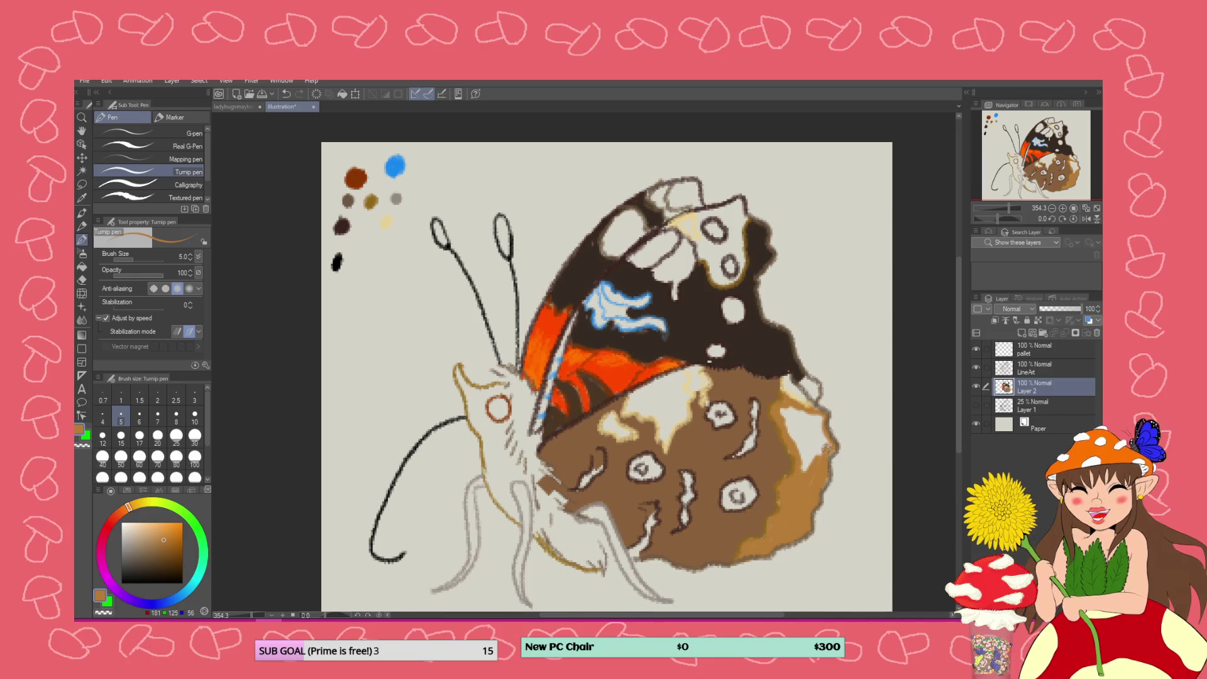
# Cover the hindwing's right-edge highlight with orange and paint tan over the upper cream patch
pyautogui.moveTo(824, 434); pyautogui.dragTo(818, 411)
pyautogui.moveTo(818, 481)
pyautogui.mouseDown()
pyautogui.moveTo(807, 430)
pyautogui.moveTo(793, 408)
pyautogui.moveTo(809, 469)
pyautogui.moveTo(783, 406)
pyautogui.mouseUp()
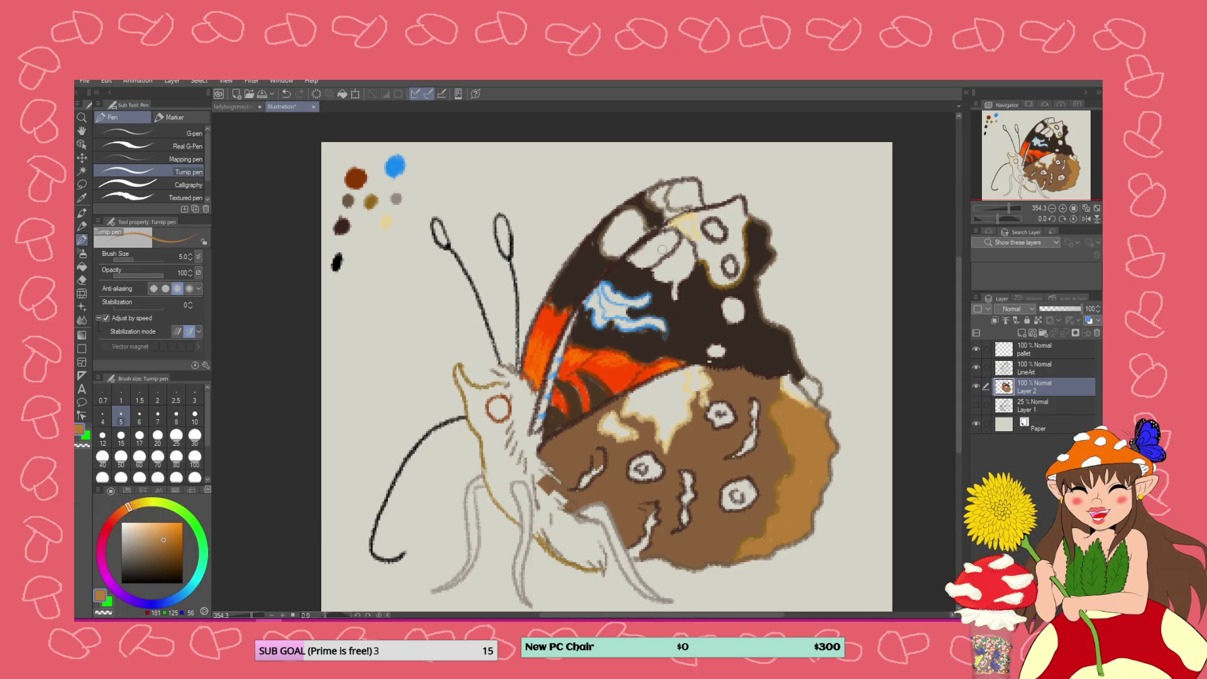
pyautogui.moveTo(704, 221)
pyautogui.mouseDown()
pyautogui.moveTo(716, 249)
pyautogui.moveTo(694, 239)
pyautogui.moveTo(729, 281)
pyautogui.moveTo(714, 259)
pyautogui.moveTo(729, 257)
pyautogui.moveTo(726, 233)
pyautogui.moveTo(706, 215)
pyautogui.moveTo(738, 200)
pyautogui.moveTo(745, 255)
pyautogui.moveTo(732, 211)
pyautogui.moveTo(726, 220)
pyautogui.moveTo(743, 253)
pyautogui.mouseUp()
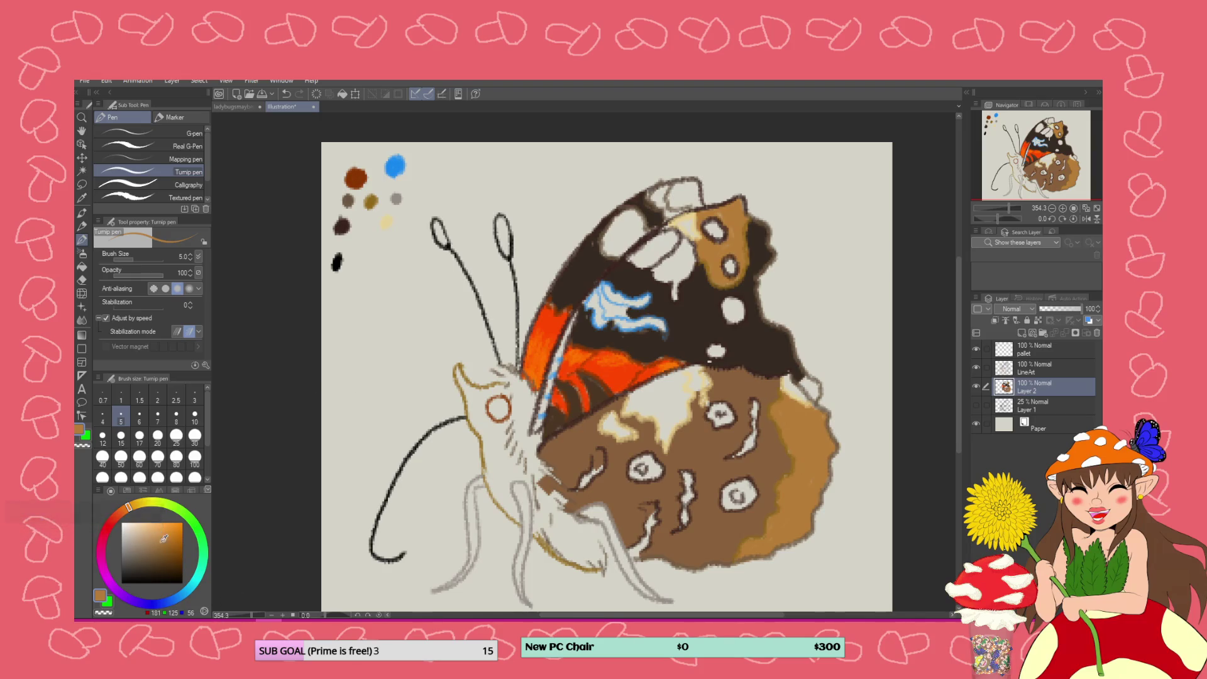
# Add a lighter tan highlight stroke along the lower wing's outer edge and zoom out
pyautogui.click(156, 529)
pyautogui.moveTo(775, 548)
pyautogui.mouseDown()
pyautogui.moveTo(811, 470)
pyautogui.moveTo(806, 416)
pyautogui.mouseUp()
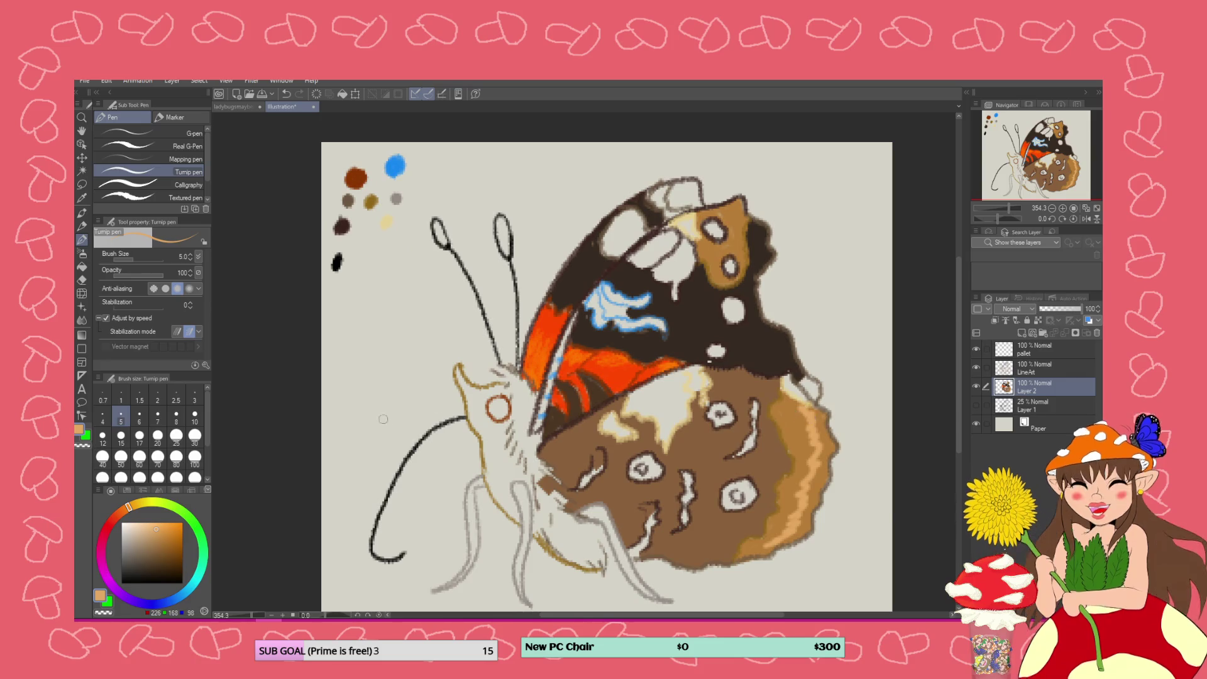
pyautogui.hotkey('ctrl', '-')
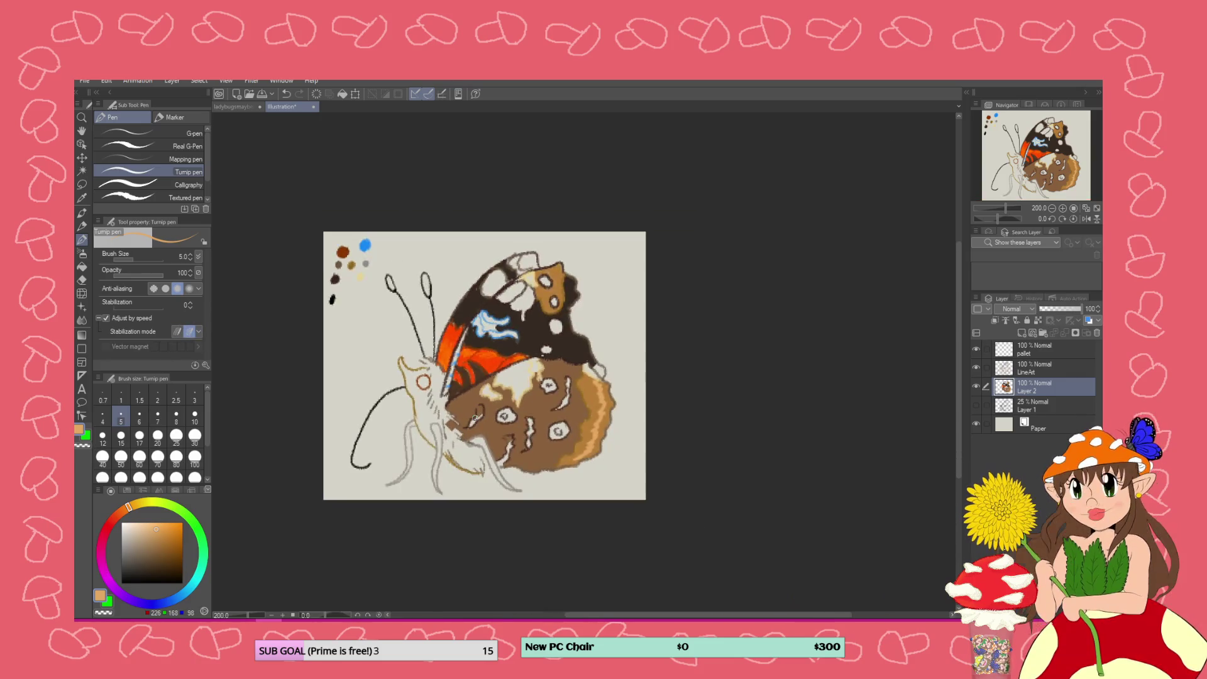
# Sample the upper wing's dark brown and fill the lower wing with it
pyautogui.scroll(3, 440, 415)
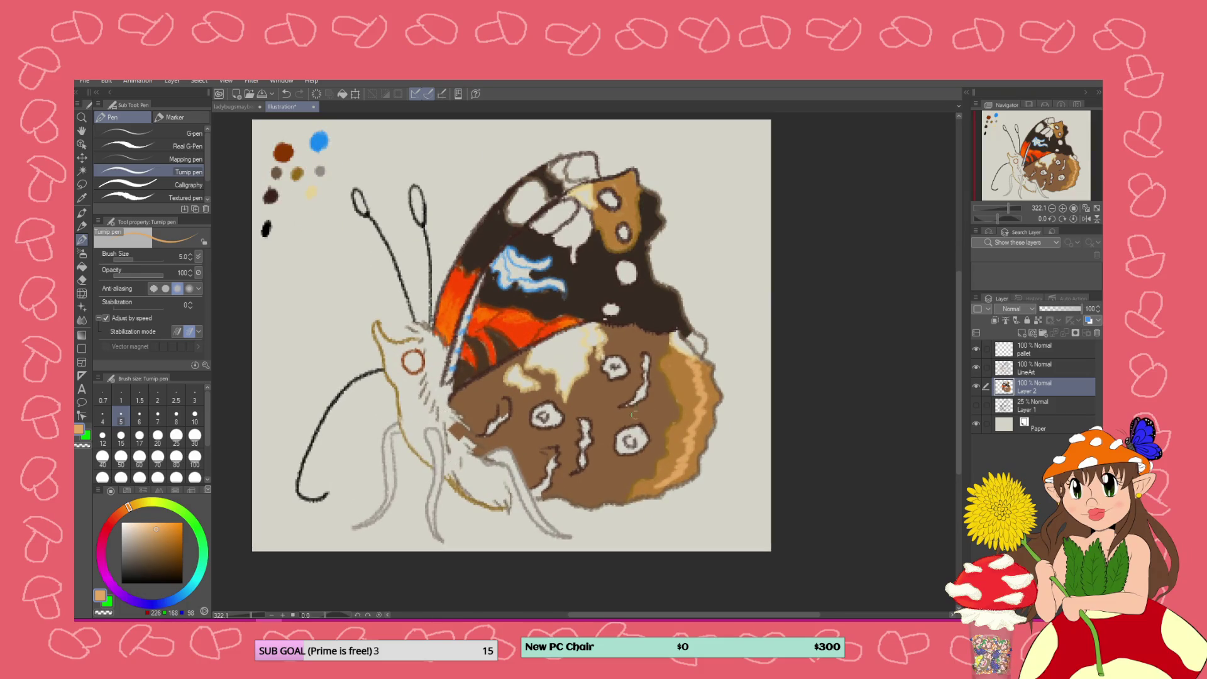
pyautogui.scroll(2, 633, 415)
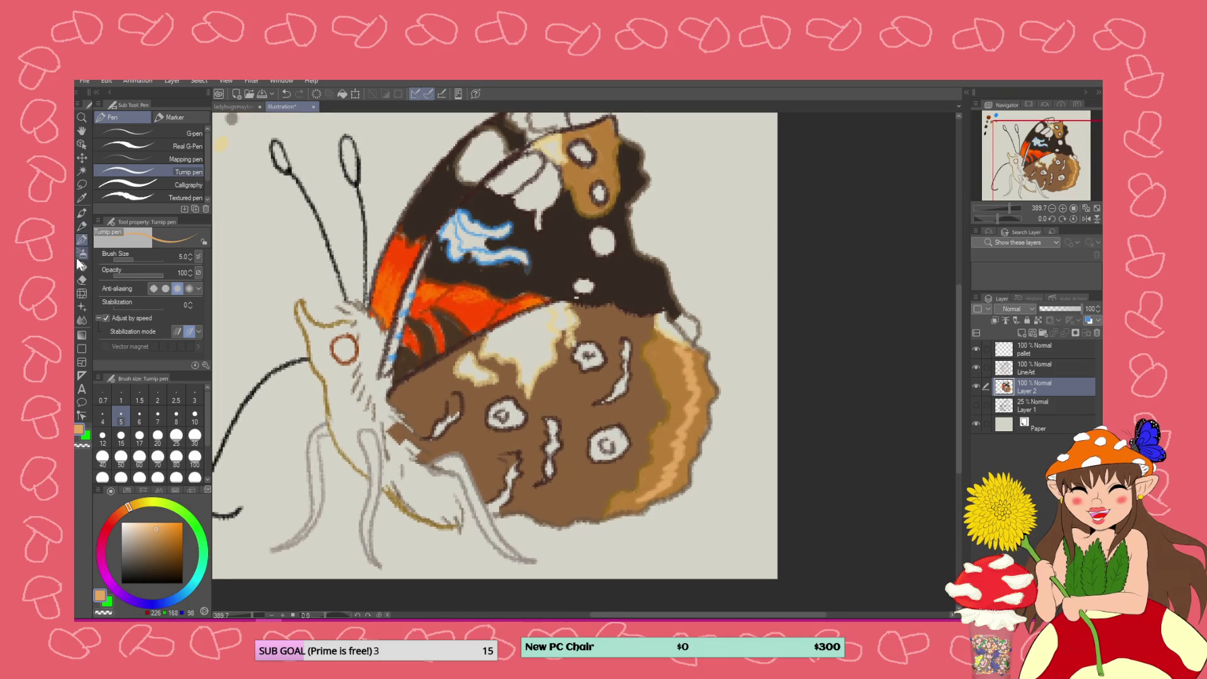
pyautogui.click(81, 266)
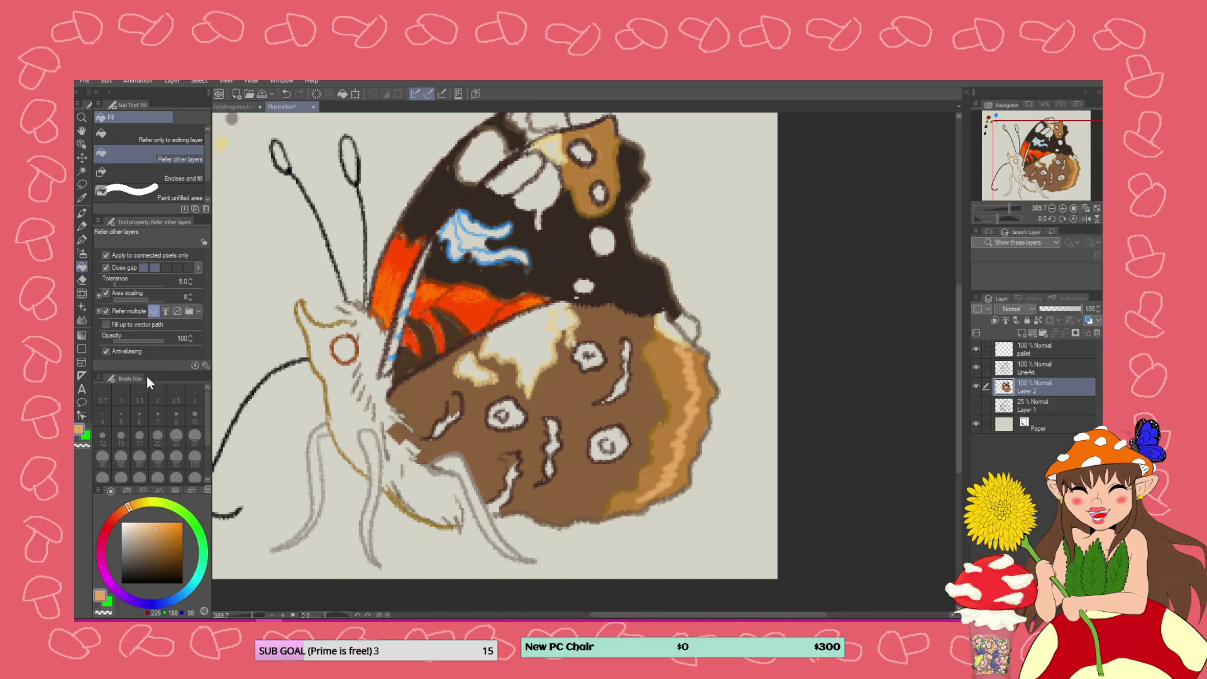
pyautogui.click(81, 198)
pyautogui.click(565, 269)
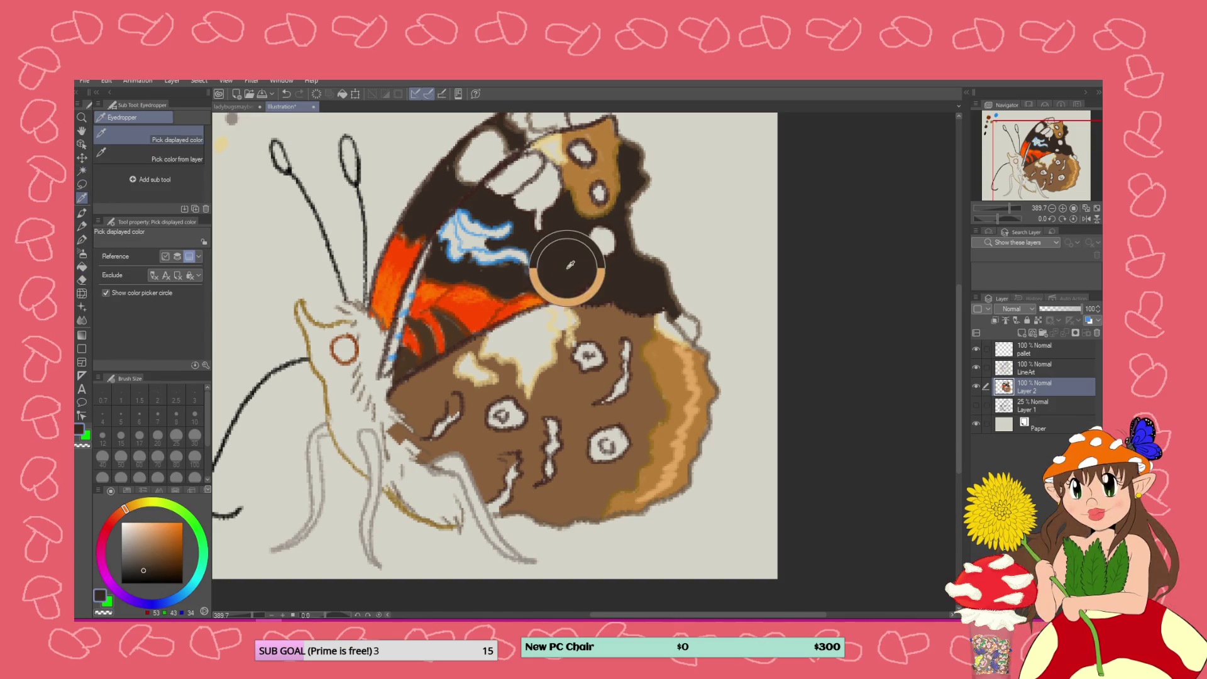
pyautogui.click(81, 266)
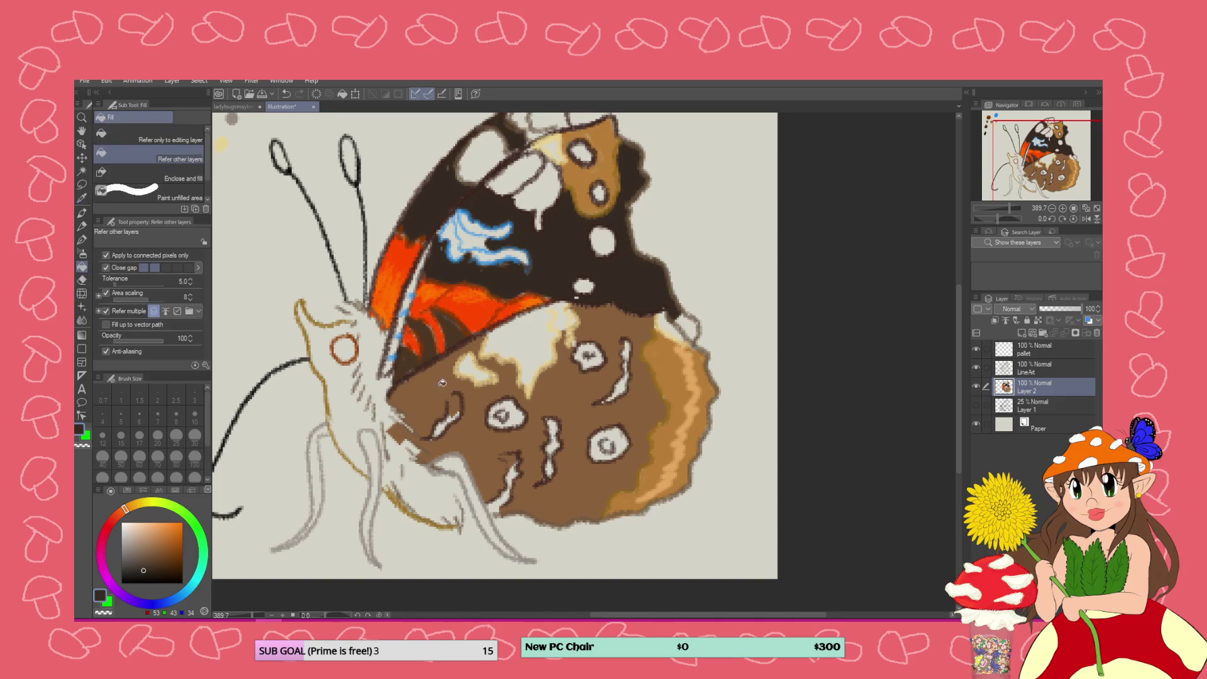
pyautogui.click(550, 393)
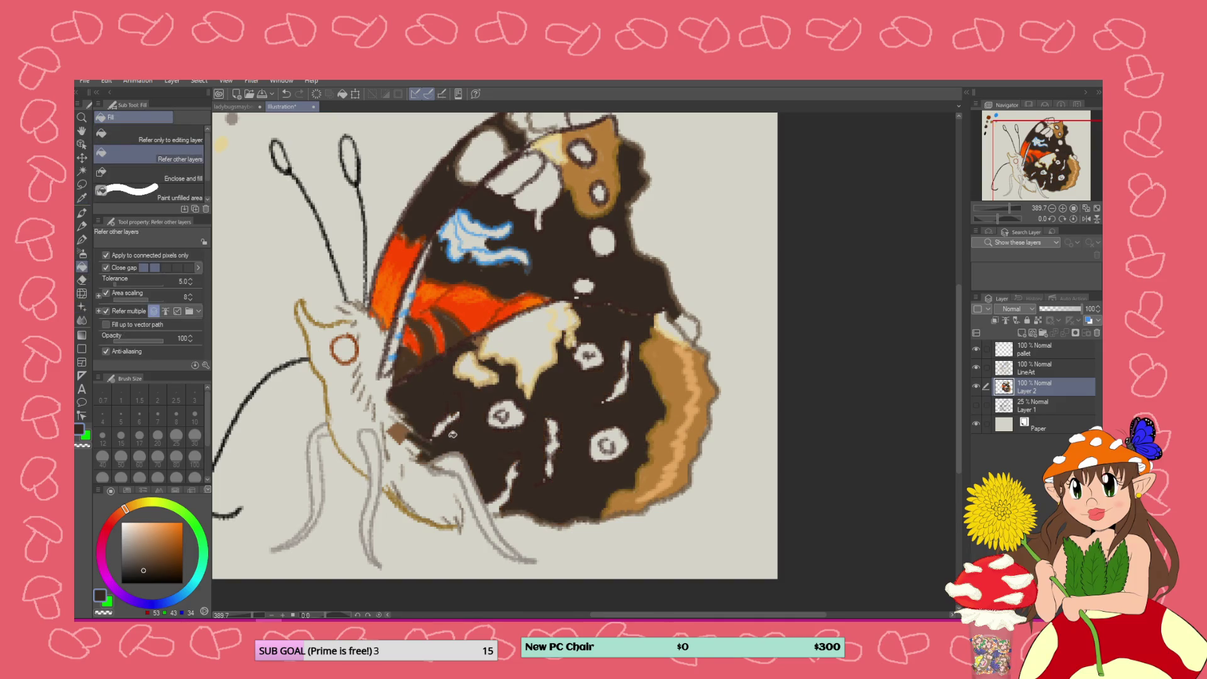
# Pick a dark olive and refill only the lower wing with it
pyautogui.scroll(-3, 488, 392)
pyautogui.scroll(2, 552, 365)
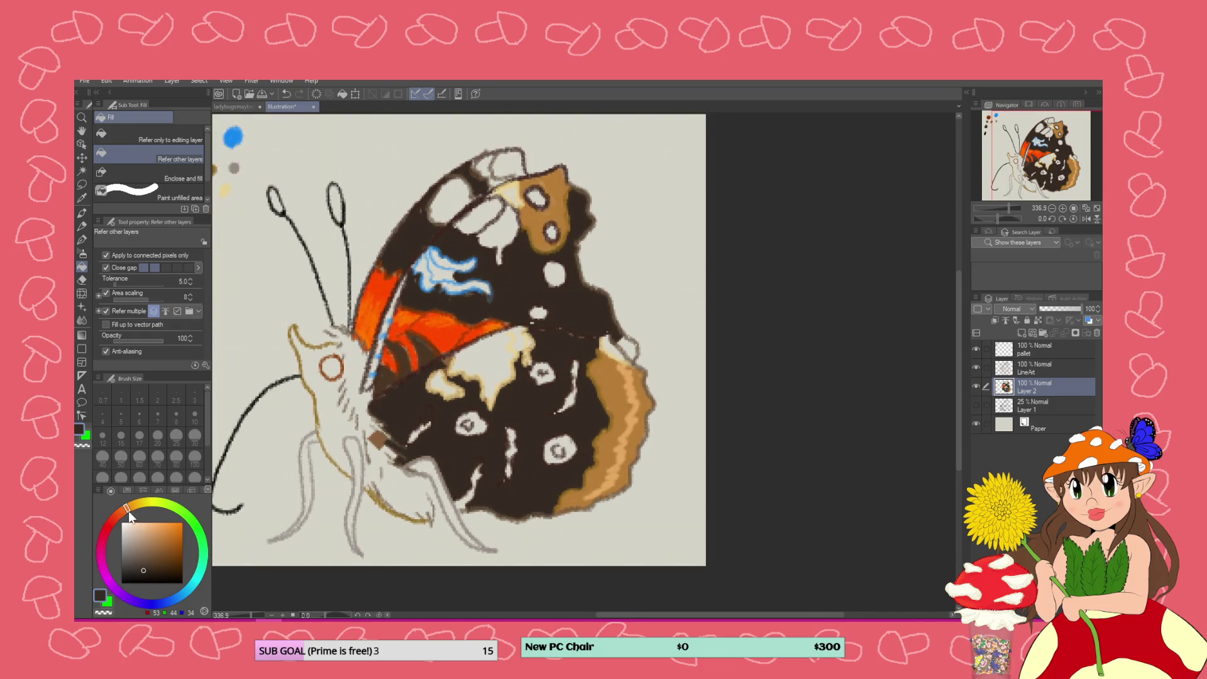
pyautogui.moveTo(129, 516); pyautogui.dragTo(141, 512)
pyautogui.click(152, 565)
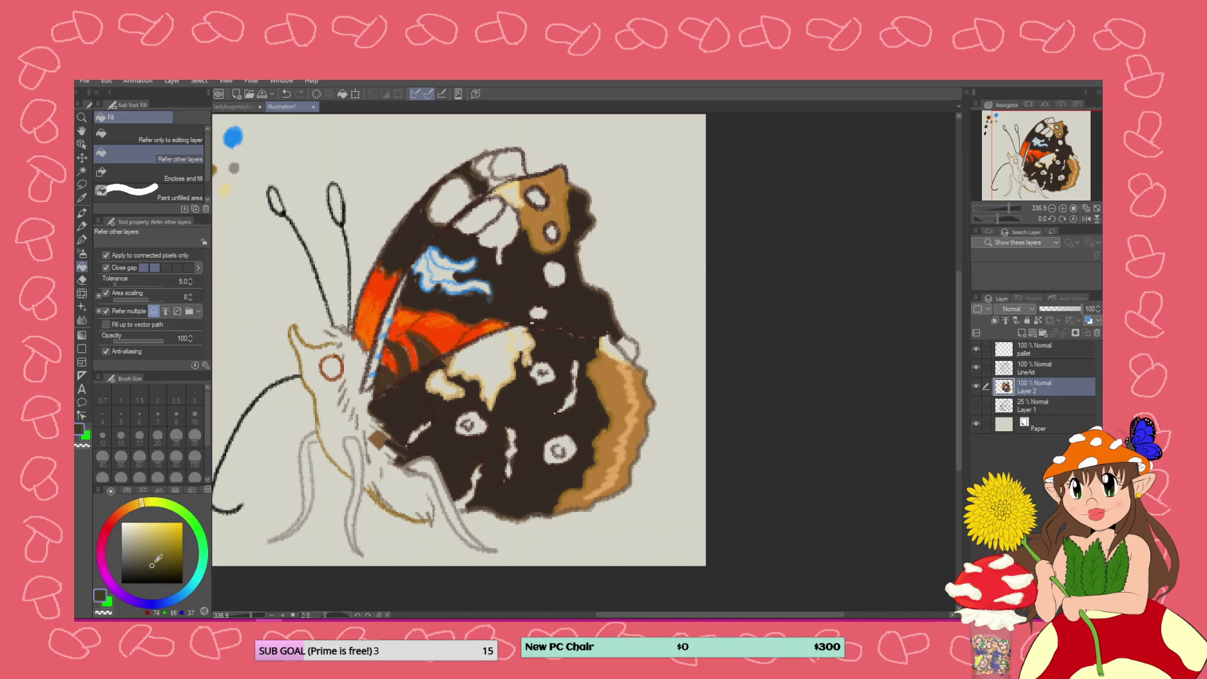
pyautogui.click(509, 409)
pyautogui.hotkey('ctrl', 'z')
pyautogui.click(506, 409)
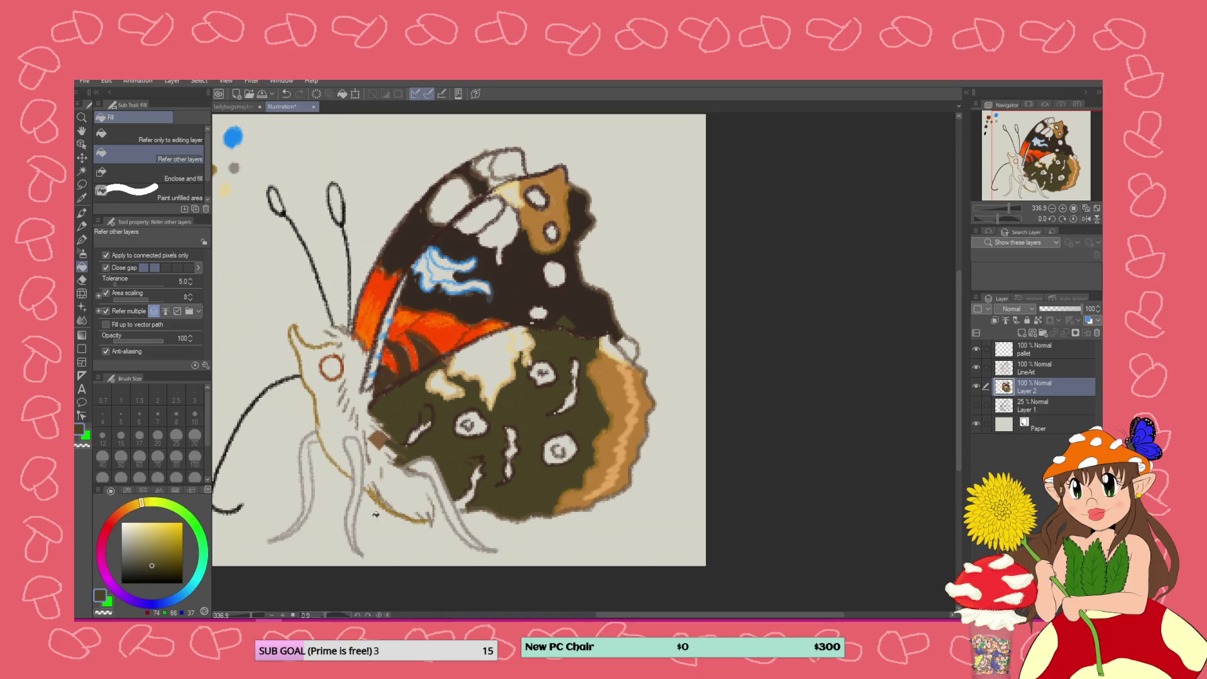
# Sample the wing's dark brown and paint it along the brown-green boundary with the pen
pyautogui.click(84, 228)
pyautogui.click(83, 212)
pyautogui.click(81, 198)
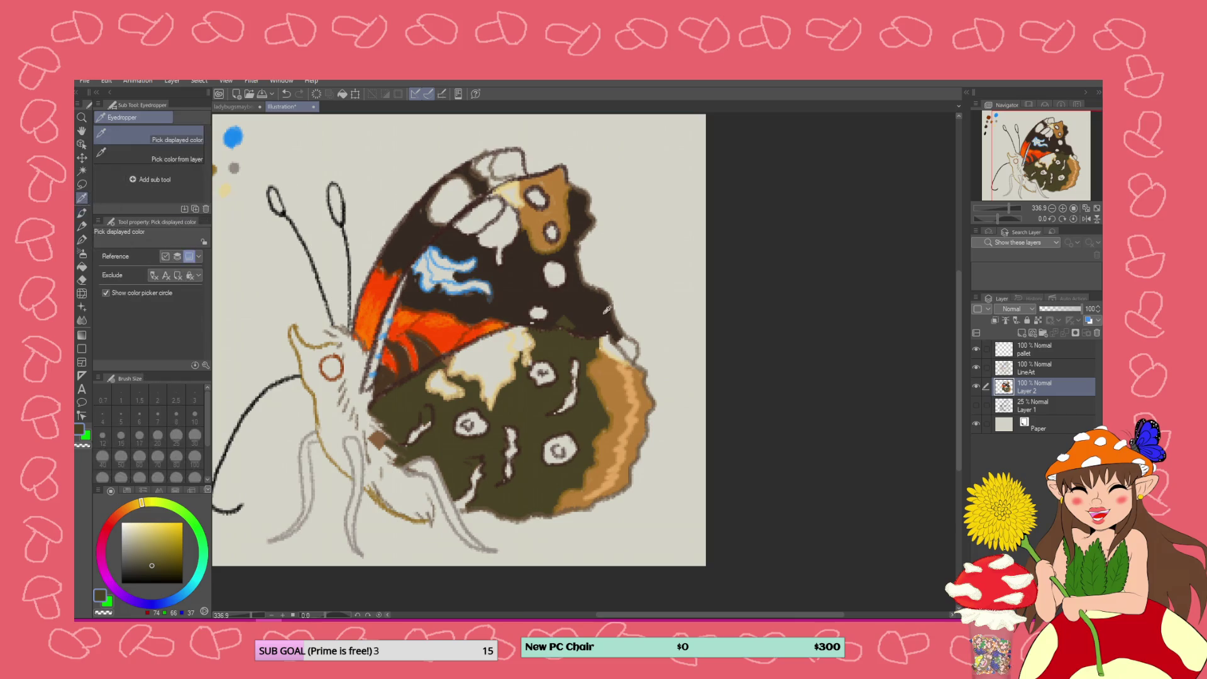
pyautogui.click(591, 315)
pyautogui.click(88, 239)
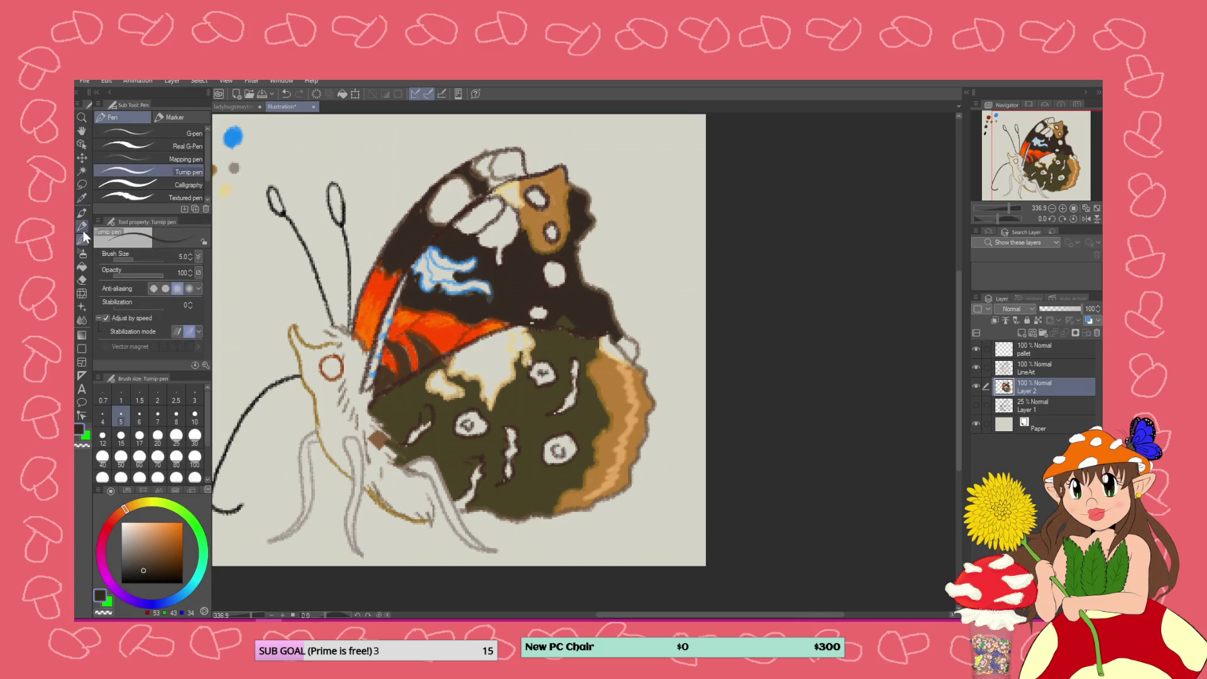
pyautogui.moveTo(566, 325); pyautogui.dragTo(591, 334)
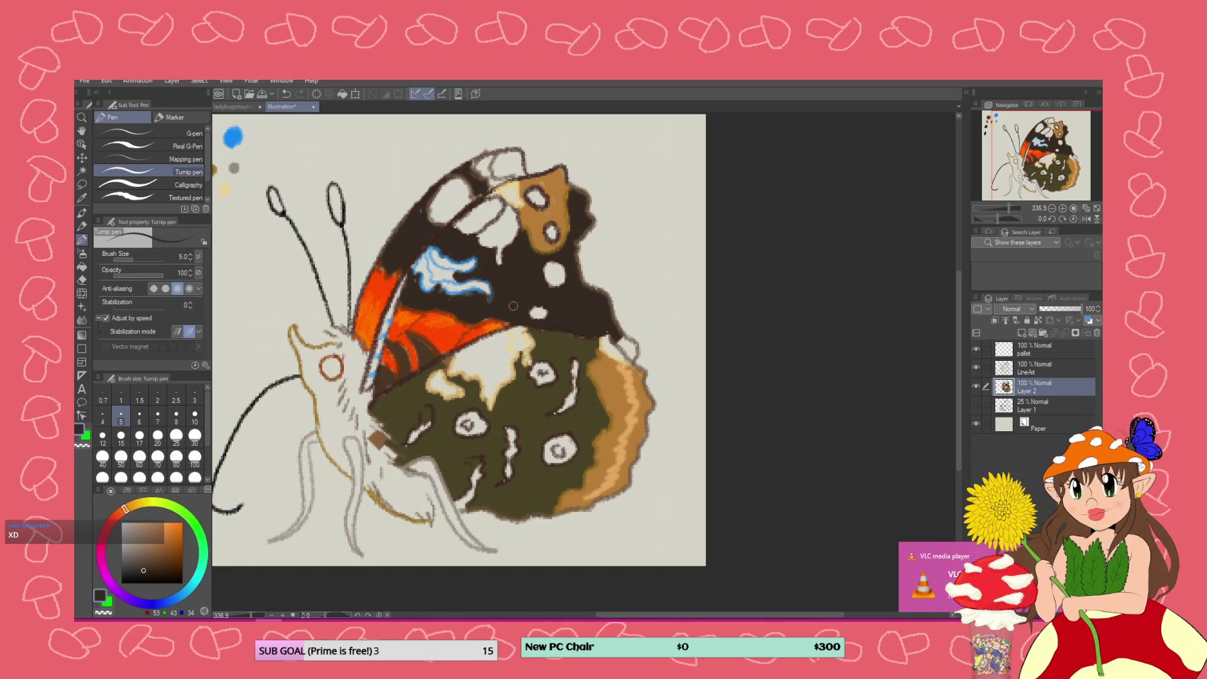
# Sample the hindwing olive and paint it over part of the lower wing's cream patch
pyautogui.click(82, 198)
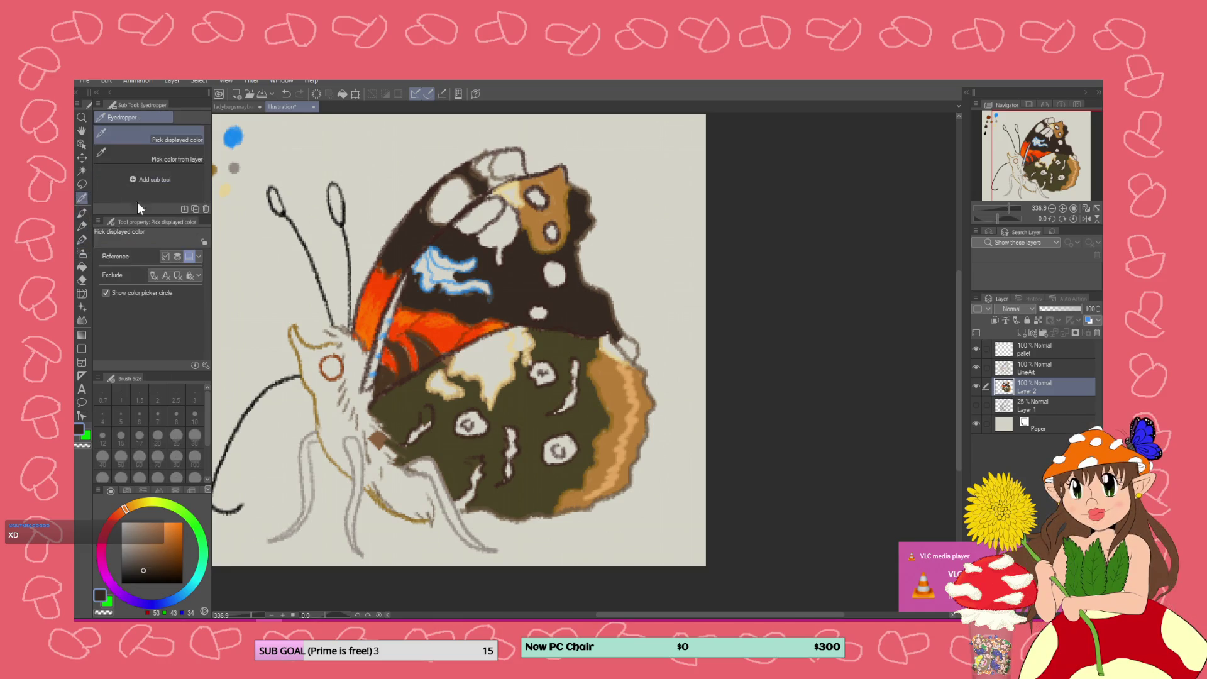
pyautogui.click(526, 401)
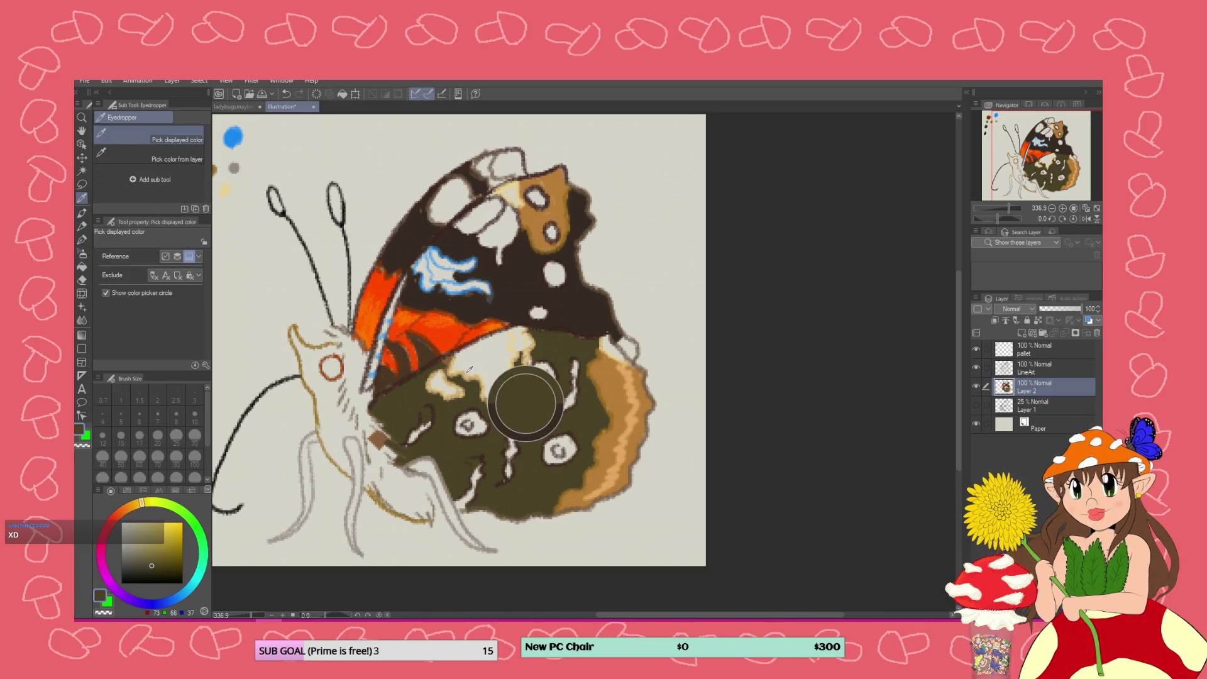
pyautogui.click(82, 239)
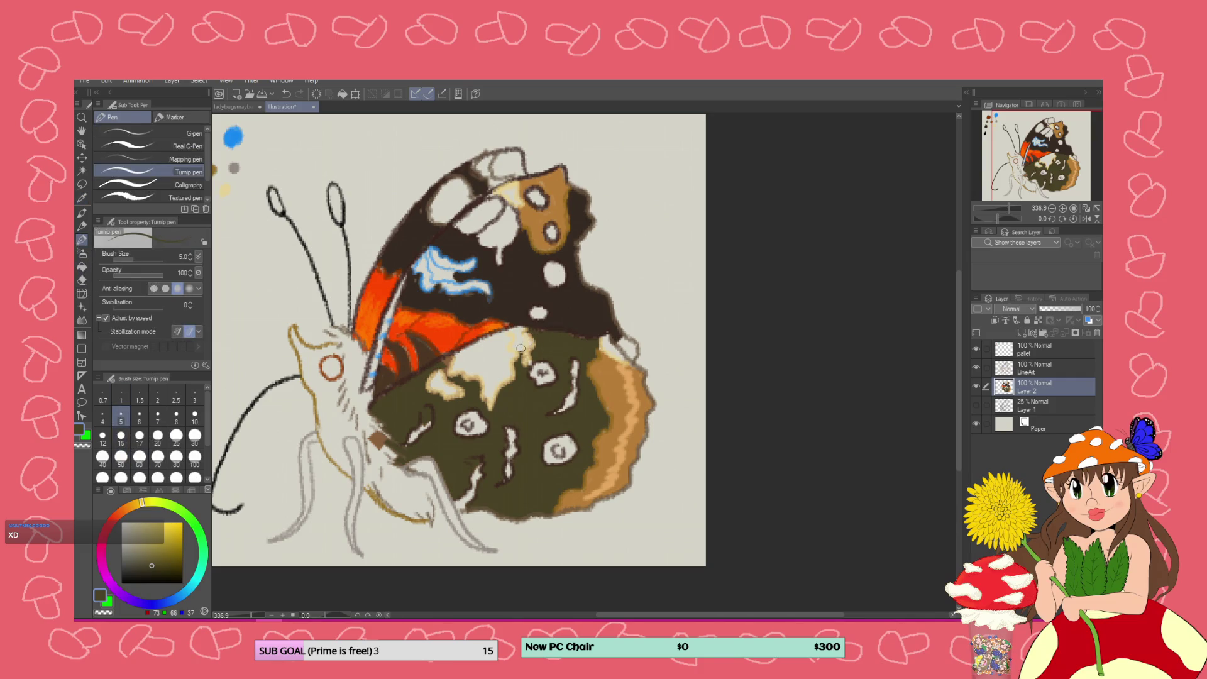
pyautogui.moveTo(520, 348)
pyautogui.mouseDown()
pyautogui.moveTo(511, 331)
pyautogui.moveTo(523, 342)
pyautogui.mouseUp()
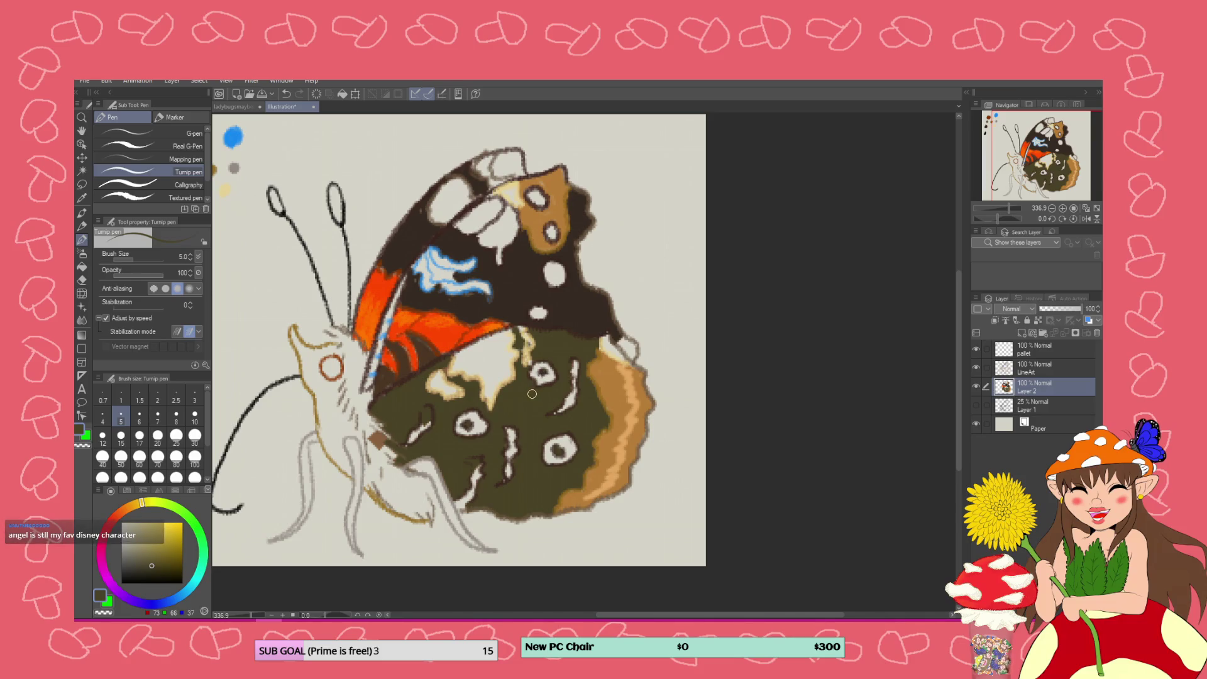
# Pick a dark reddish-brown and fill a white hindwing eye spot with it
pyautogui.moveTo(146, 556); pyautogui.dragTo(154, 561)
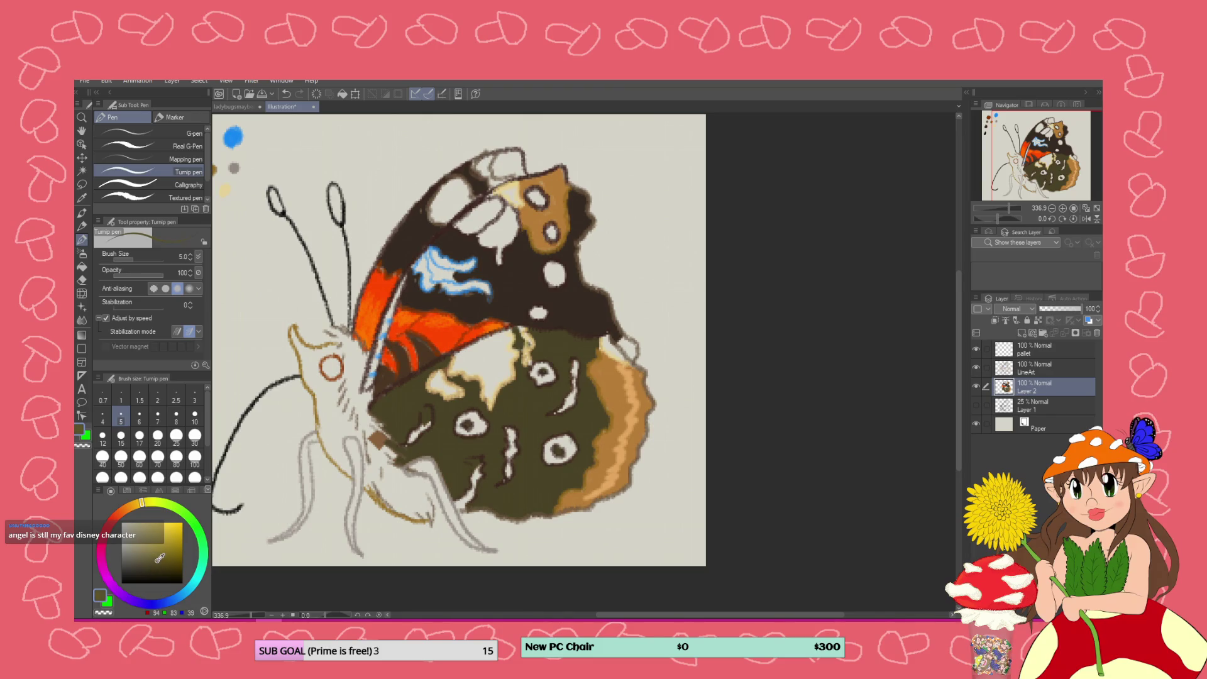
pyautogui.click(121, 510)
pyautogui.click(143, 554)
pyautogui.moveTo(142, 557); pyautogui.dragTo(166, 559)
pyautogui.moveTo(484, 416)
pyautogui.mouseDown()
pyautogui.moveTo(461, 428)
pyautogui.moveTo(478, 430)
pyautogui.moveTo(458, 421)
pyautogui.moveTo(474, 426)
pyautogui.mouseUp()
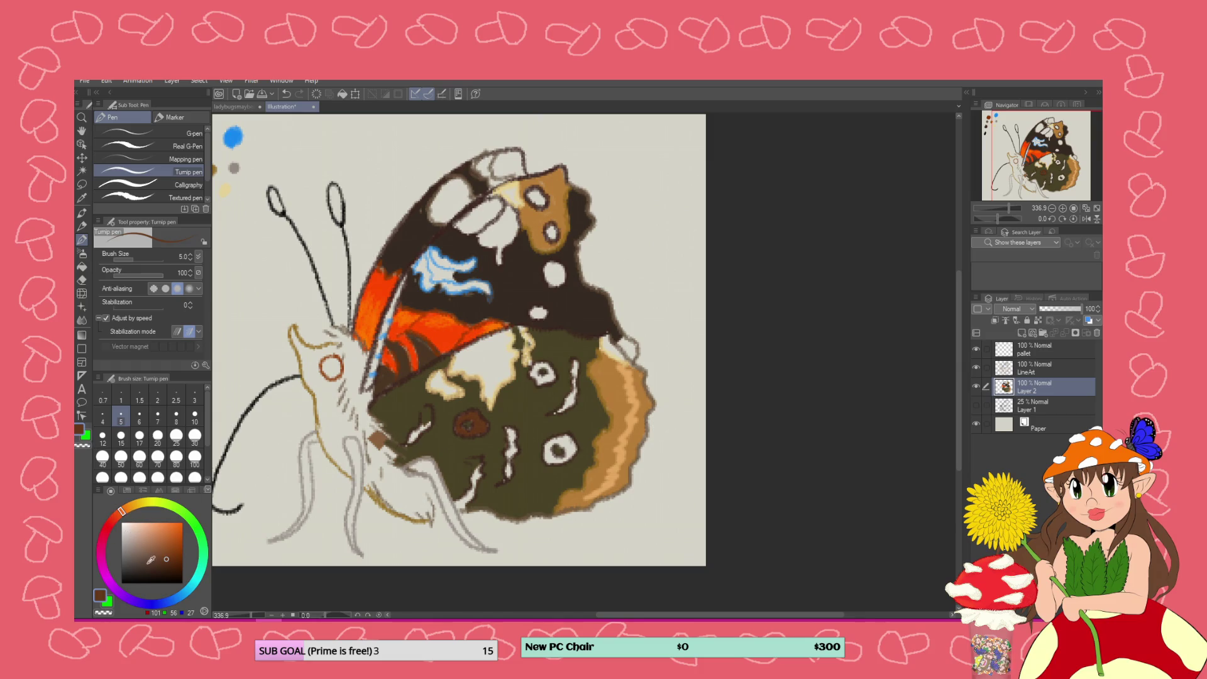
# Paint near-black over the brown eye spot and extend dark streaks across the hindwing
pyautogui.click(157, 579)
pyautogui.moveTo(477, 418)
pyautogui.mouseDown()
pyautogui.moveTo(471, 434)
pyautogui.moveTo(469, 421)
pyautogui.moveTo(479, 431)
pyautogui.moveTo(431, 412)
pyautogui.moveTo(406, 448)
pyautogui.mouseUp()
pyautogui.moveTo(468, 498)
pyautogui.mouseDown()
pyautogui.moveTo(456, 509)
pyautogui.moveTo(480, 462)
pyautogui.moveTo(458, 503)
pyautogui.moveTo(472, 482)
pyautogui.moveTo(468, 498)
pyautogui.mouseUp()
pyautogui.moveTo(507, 426)
pyautogui.mouseDown()
pyautogui.moveTo(507, 478)
pyautogui.moveTo(513, 443)
pyautogui.moveTo(569, 452)
pyautogui.moveTo(565, 437)
pyautogui.moveTo(546, 448)
pyautogui.moveTo(564, 457)
pyautogui.moveTo(569, 440)
pyautogui.moveTo(558, 461)
pyautogui.moveTo(544, 453)
pyautogui.moveTo(560, 435)
pyautogui.moveTo(566, 447)
pyautogui.moveTo(557, 416)
pyautogui.moveTo(568, 401)
pyautogui.moveTo(556, 411)
pyautogui.moveTo(575, 361)
pyautogui.moveTo(576, 386)
pyautogui.moveTo(530, 417)
pyautogui.mouseUp()
pyautogui.moveTo(512, 506); pyautogui.dragTo(527, 481)
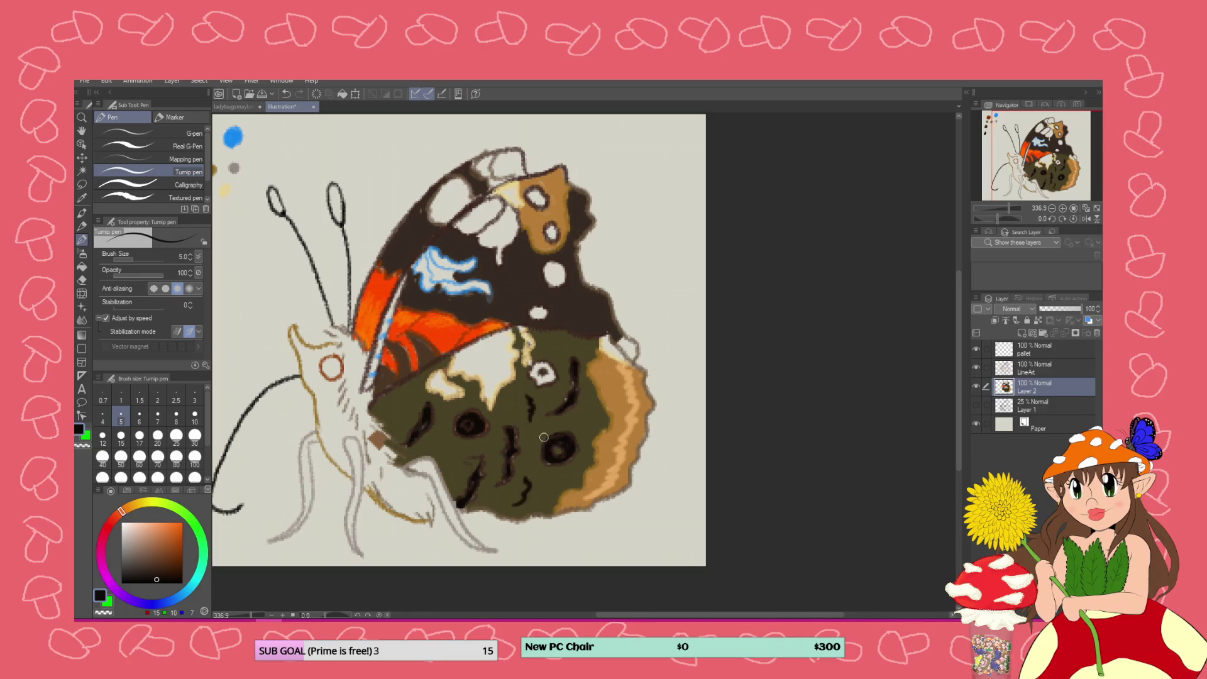
# Paint dark rings over the upper hindwing spot, then eyedrop the wing's brown
pyautogui.click(554, 345)
pyautogui.moveTo(539, 364)
pyautogui.mouseDown()
pyautogui.moveTo(541, 381)
pyautogui.moveTo(546, 365)
pyautogui.mouseUp()
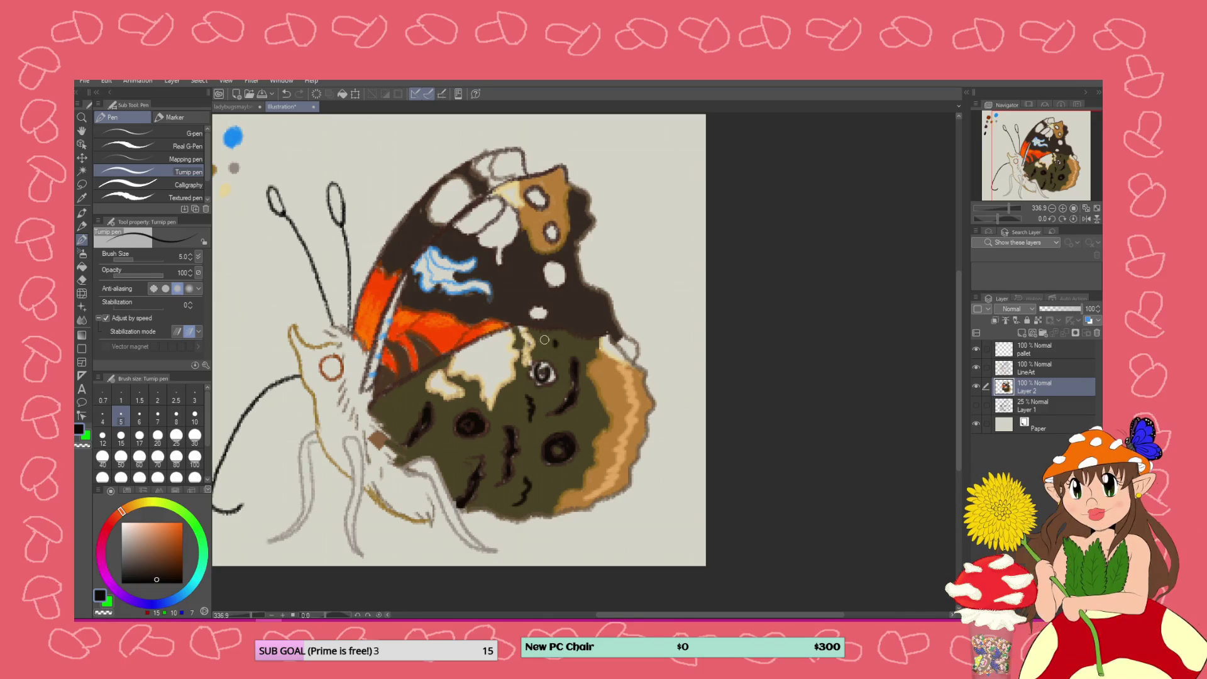
pyautogui.moveTo(540, 371); pyautogui.dragTo(552, 377)
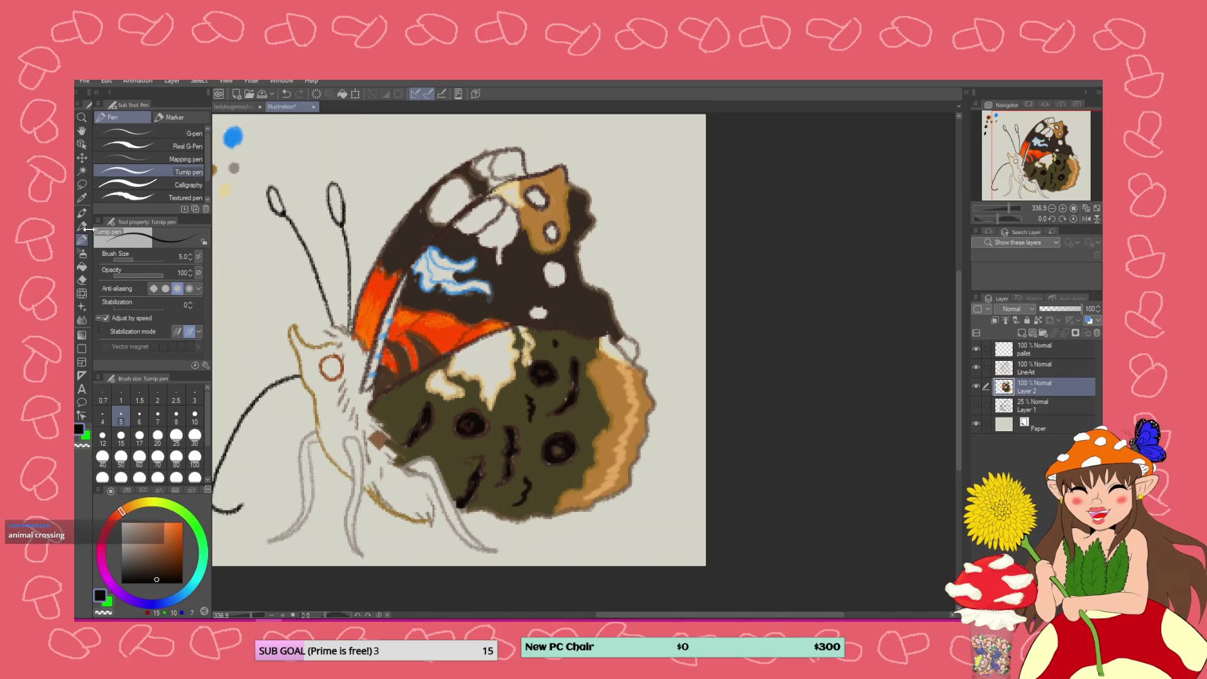
pyautogui.click(82, 198)
pyautogui.click(501, 283)
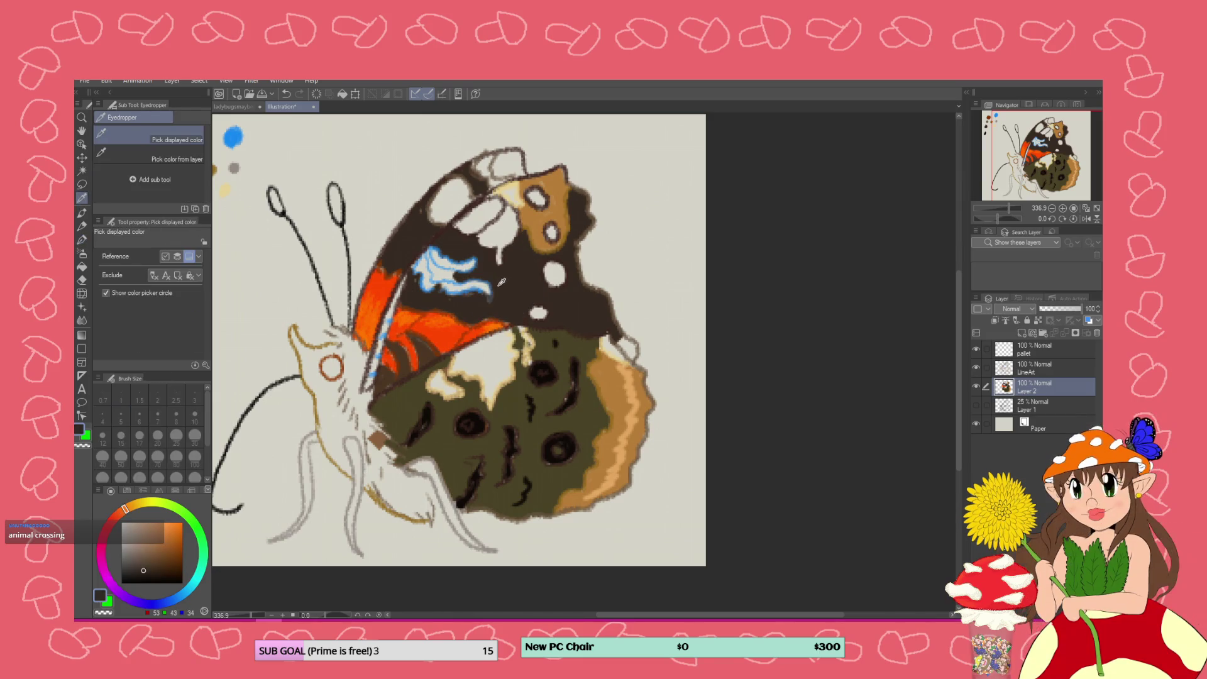
# Brush brown over the blue forewing stripe and top-edge white patch, then set pure white
pyautogui.click(82, 239)
pyautogui.moveTo(456, 275)
pyautogui.mouseDown()
pyautogui.moveTo(426, 255)
pyautogui.moveTo(433, 277)
pyautogui.moveTo(428, 254)
pyautogui.moveTo(494, 302)
pyautogui.mouseUp()
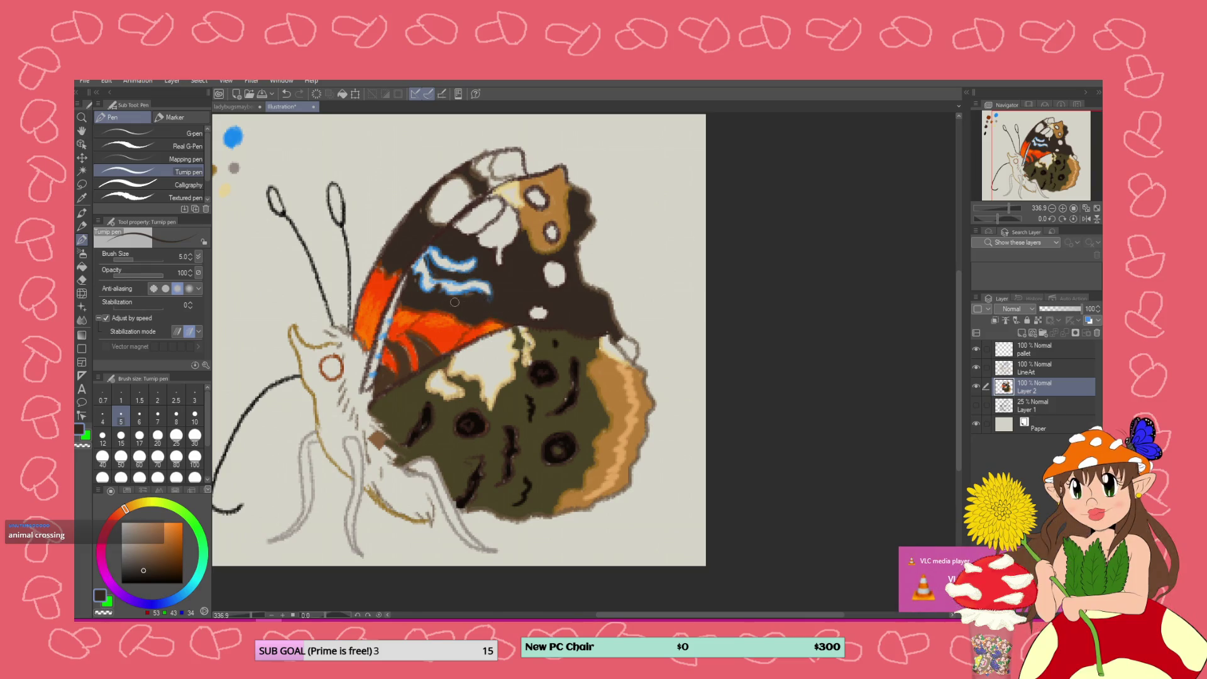
pyautogui.moveTo(511, 153)
pyautogui.mouseDown()
pyautogui.moveTo(520, 173)
pyautogui.moveTo(496, 176)
pyautogui.moveTo(517, 152)
pyautogui.moveTo(515, 176)
pyautogui.moveTo(496, 163)
pyautogui.moveTo(512, 154)
pyautogui.moveTo(503, 165)
pyautogui.mouseUp()
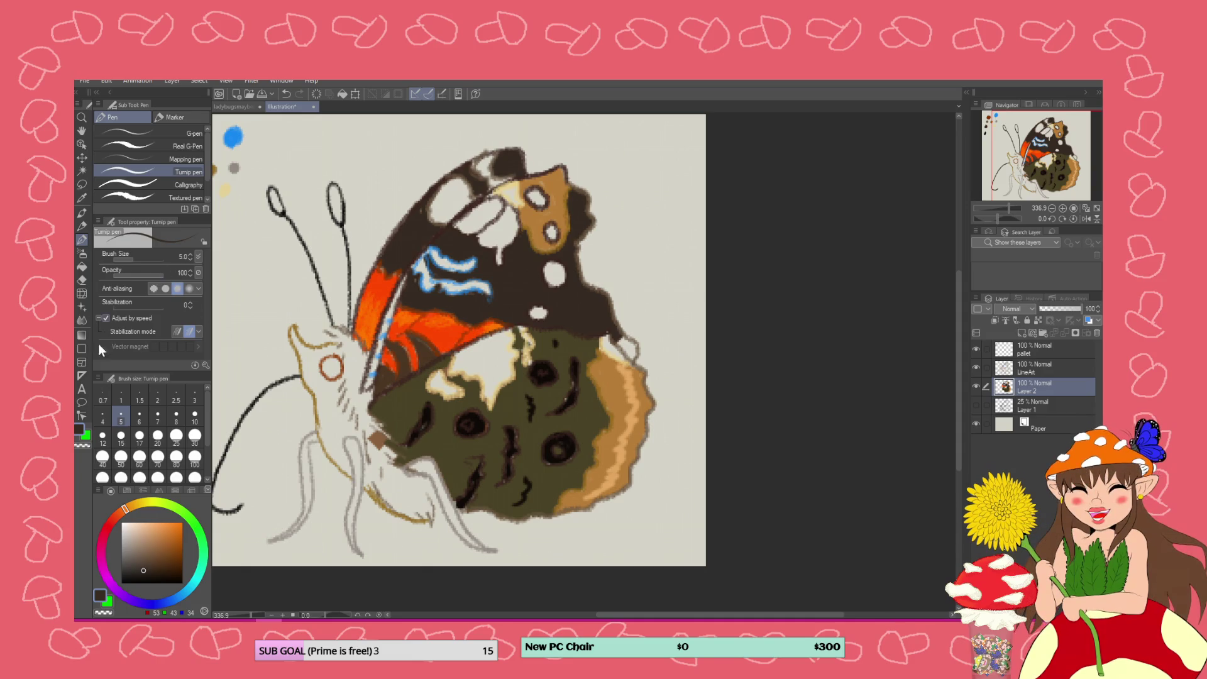
pyautogui.moveTo(138, 553); pyautogui.dragTo(119, 511)
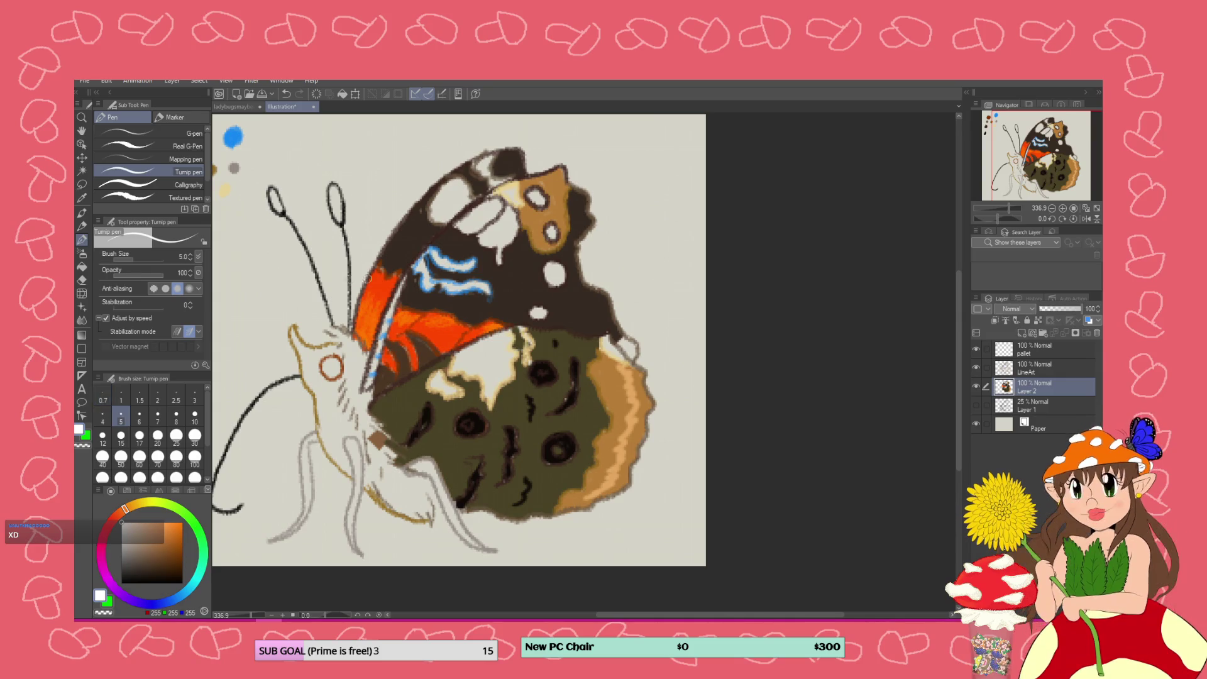
# Paint a pale peach patch across the hindwing top and below the orange band
pyautogui.click(137, 522)
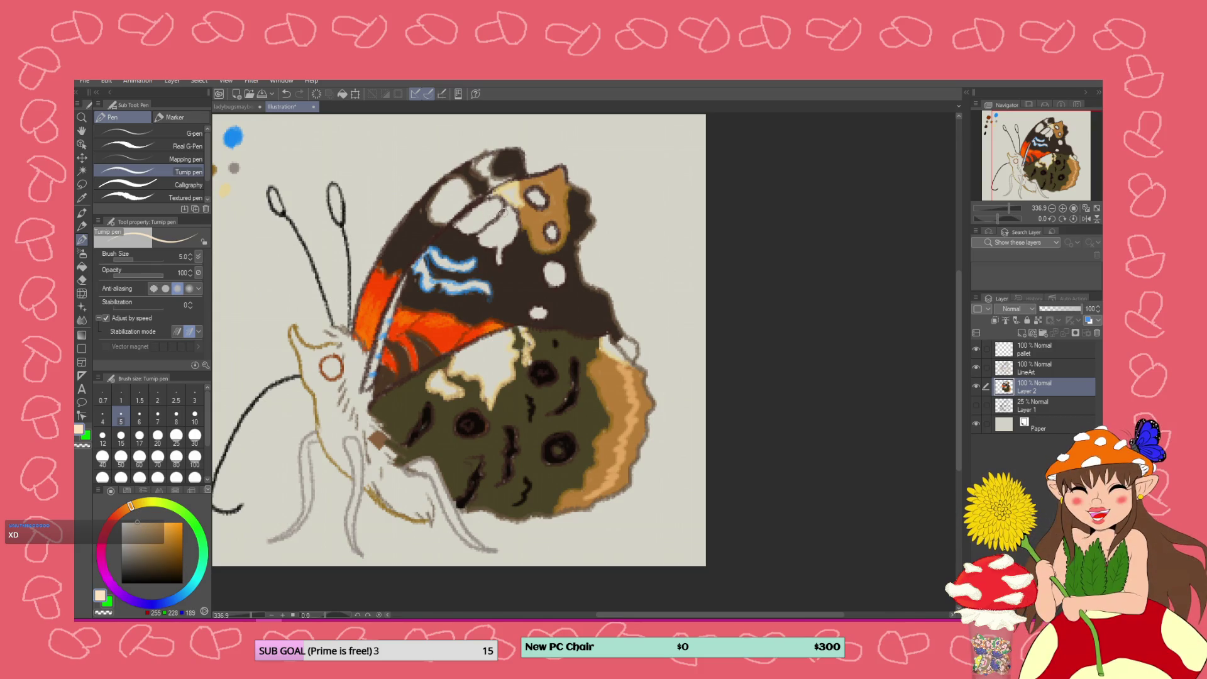
pyautogui.moveTo(515, 191); pyautogui.dragTo(511, 206)
pyautogui.moveTo(510, 333)
pyautogui.mouseDown()
pyautogui.moveTo(463, 349)
pyautogui.moveTo(461, 372)
pyautogui.moveTo(486, 376)
pyautogui.moveTo(457, 360)
pyautogui.moveTo(508, 350)
pyautogui.moveTo(498, 393)
pyautogui.moveTo(500, 350)
pyautogui.moveTo(455, 369)
pyautogui.mouseUp()
pyautogui.moveTo(529, 359)
pyautogui.mouseDown()
pyautogui.moveTo(528, 336)
pyautogui.moveTo(502, 323)
pyautogui.mouseUp()
pyautogui.moveTo(453, 395); pyautogui.dragTo(430, 377)
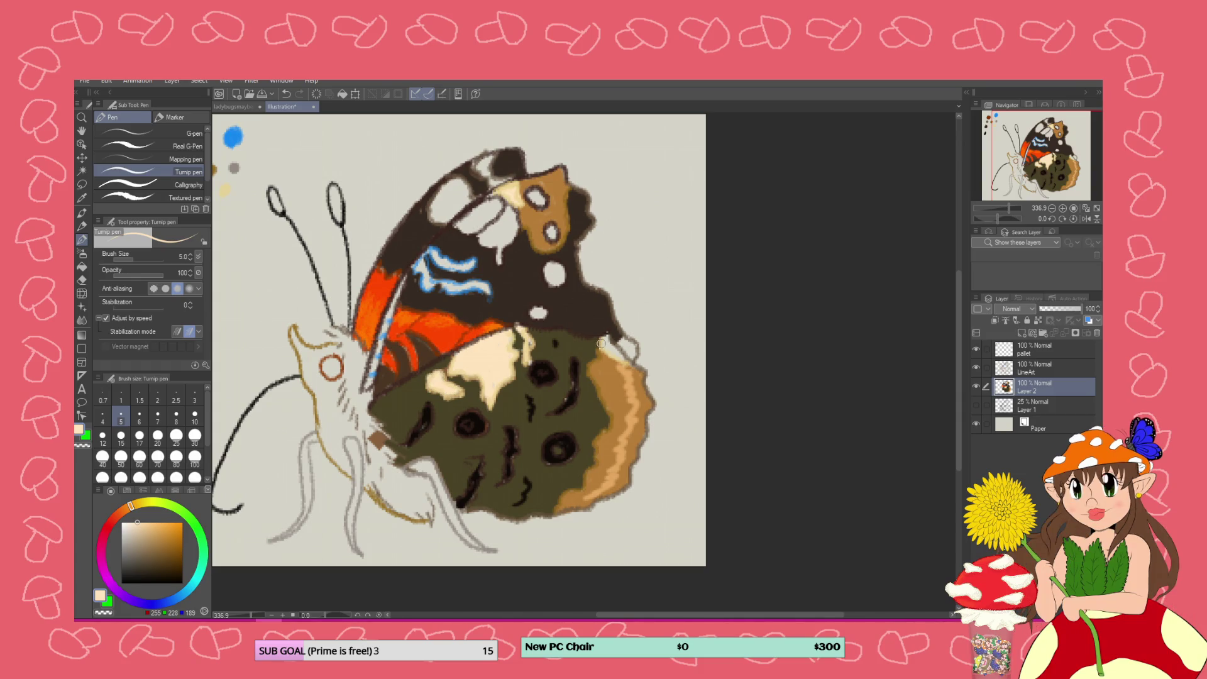
pyautogui.moveTo(605, 340); pyautogui.dragTo(618, 347)
# Eyedrop the wing's dark brown and switch to the Mechanical pencil
pyautogui.click(82, 197)
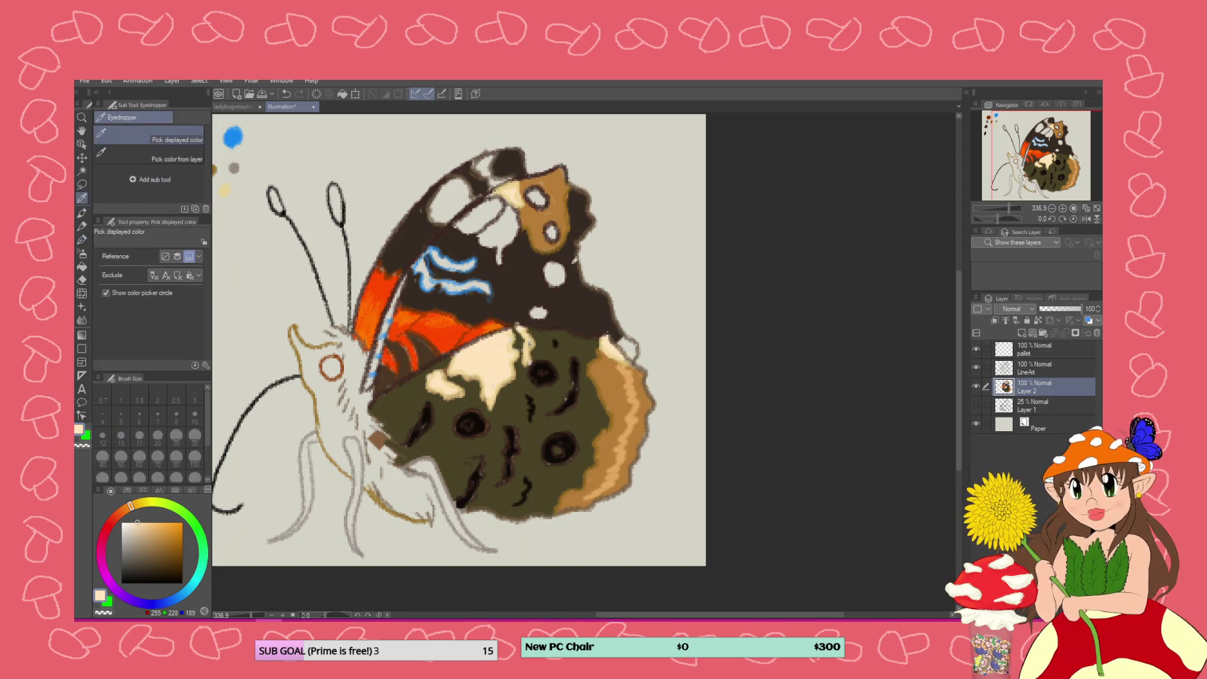
pyautogui.click(577, 302)
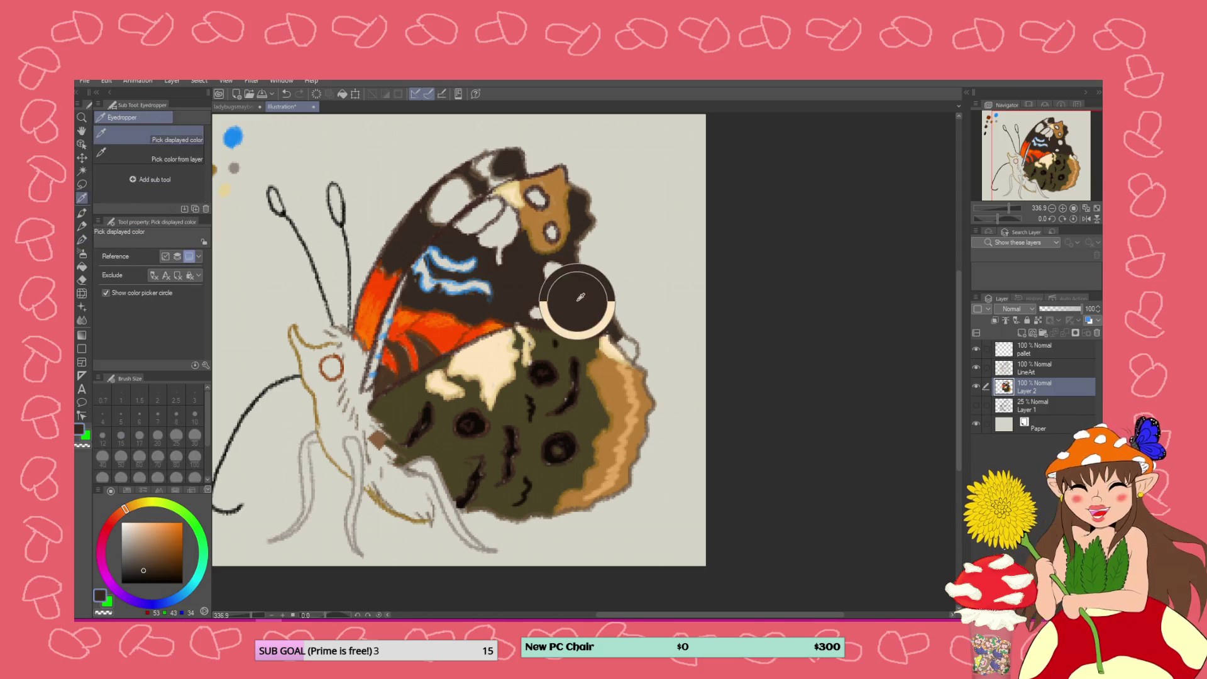
pyautogui.click(82, 225)
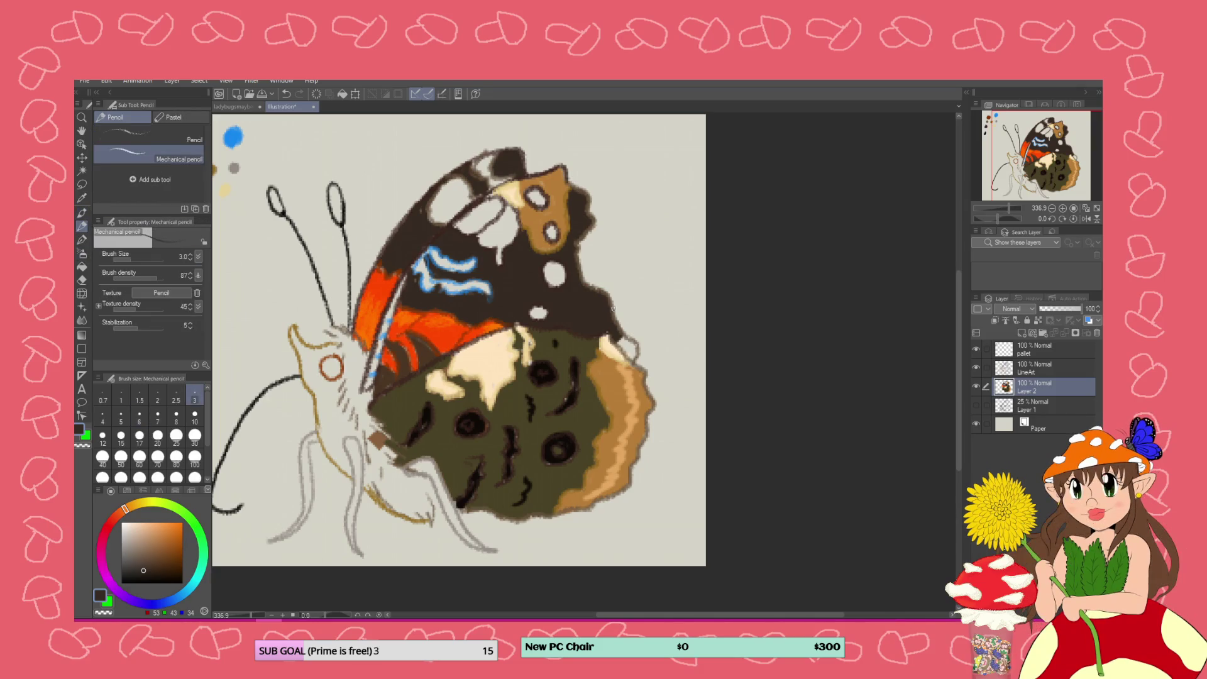
# Fill the light wing-edge gap with dark brown, then sample the forewing's tan-brown
pyautogui.moveTo(621, 343)
pyautogui.mouseDown()
pyautogui.moveTo(633, 352)
pyautogui.moveTo(625, 342)
pyautogui.mouseUp()
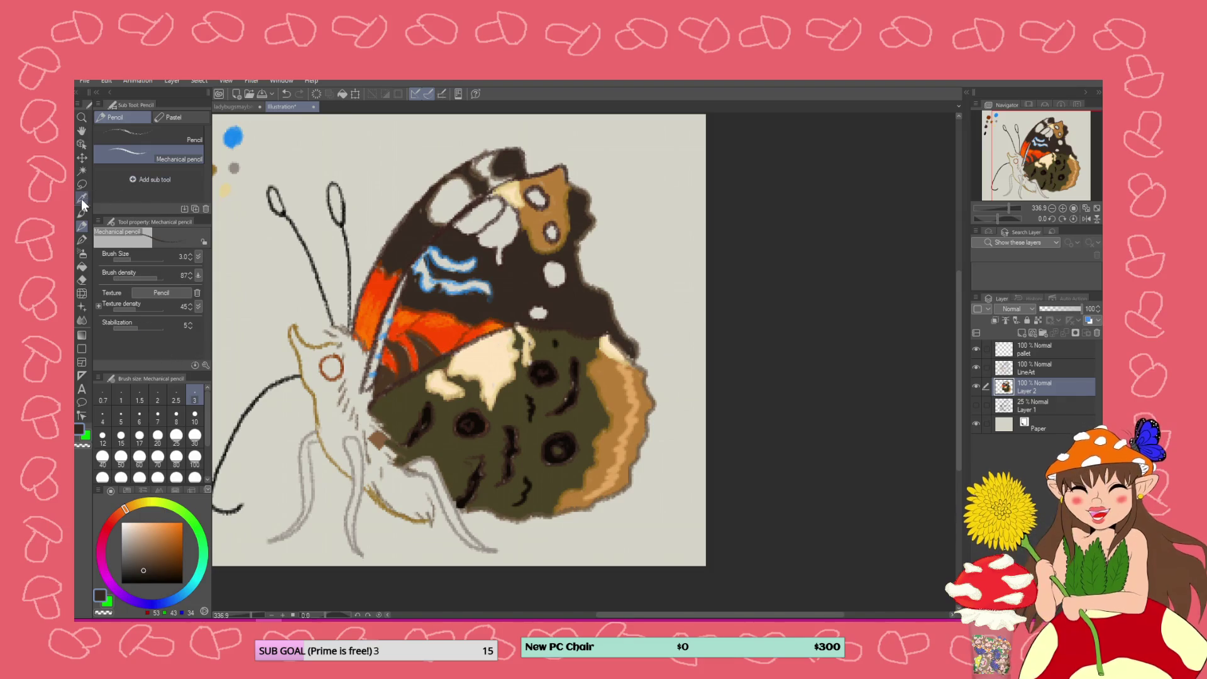
pyautogui.click(81, 198)
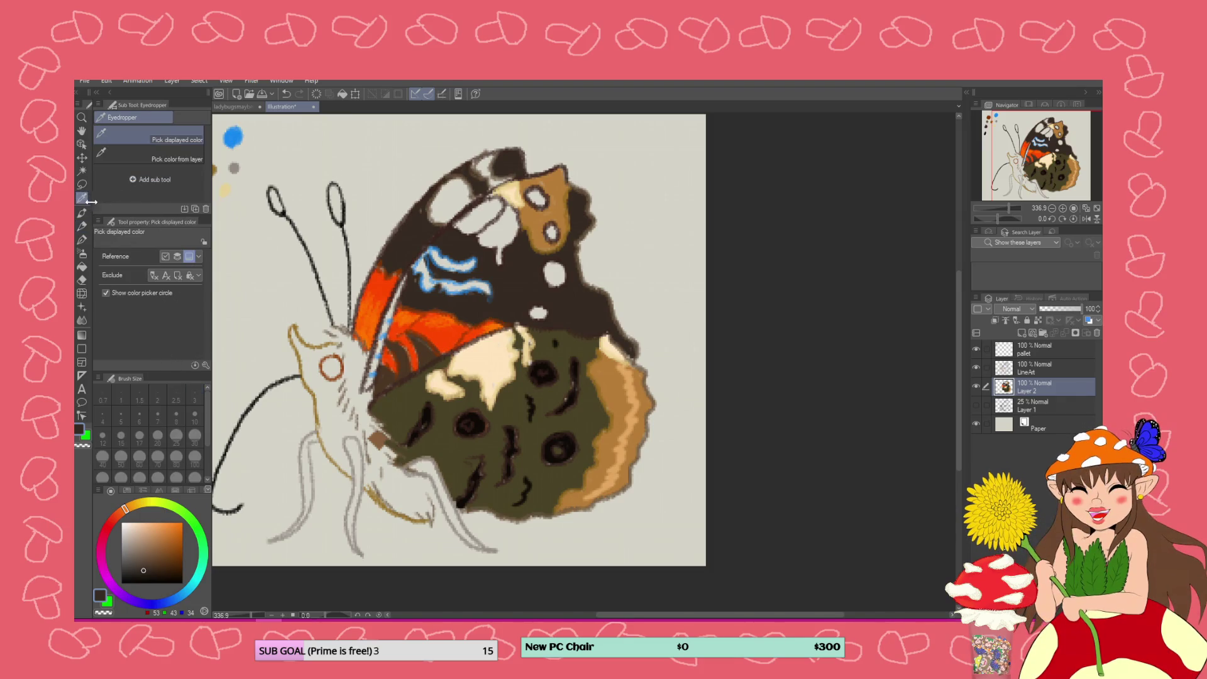
pyautogui.click(536, 216)
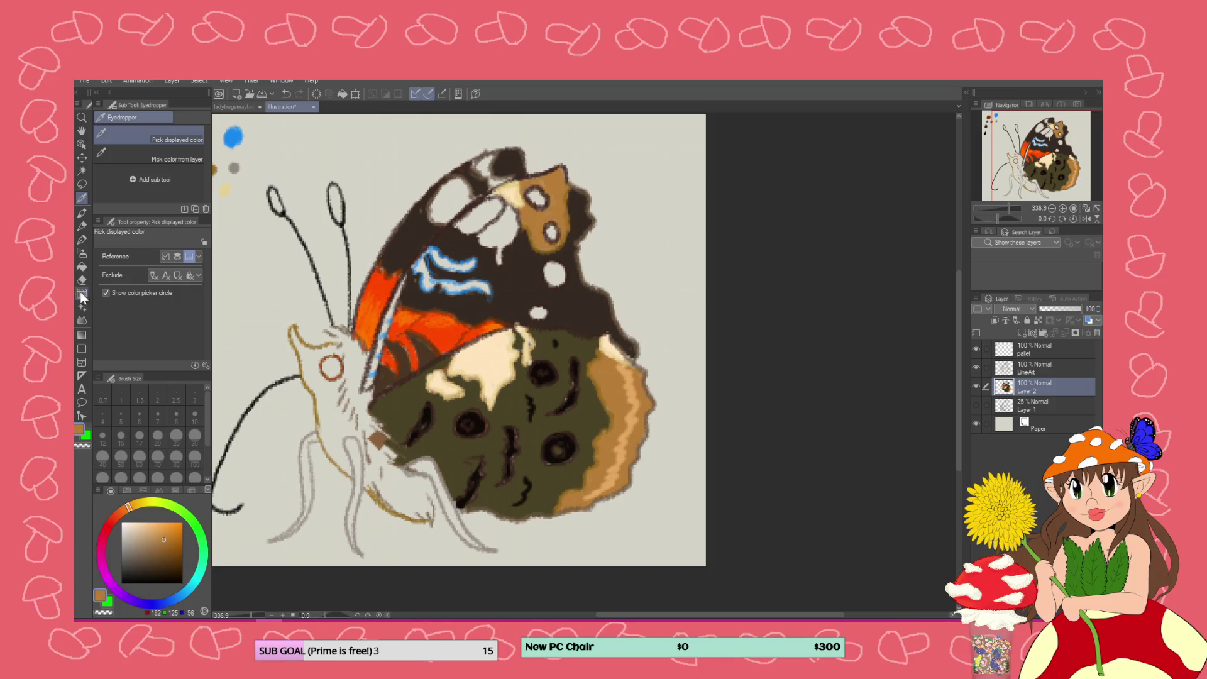
# Paint the butterfly's head and face in a lightened tan with the Turnip pen
pyautogui.click(81, 241)
pyautogui.click(159, 529)
pyautogui.moveTo(343, 380)
pyautogui.mouseDown()
pyautogui.moveTo(330, 392)
pyautogui.moveTo(337, 380)
pyautogui.moveTo(314, 374)
pyautogui.mouseUp()
pyautogui.moveTo(293, 332)
pyautogui.mouseDown()
pyautogui.moveTo(302, 351)
pyautogui.moveTo(333, 352)
pyautogui.moveTo(309, 381)
pyautogui.moveTo(361, 434)
pyautogui.mouseUp()
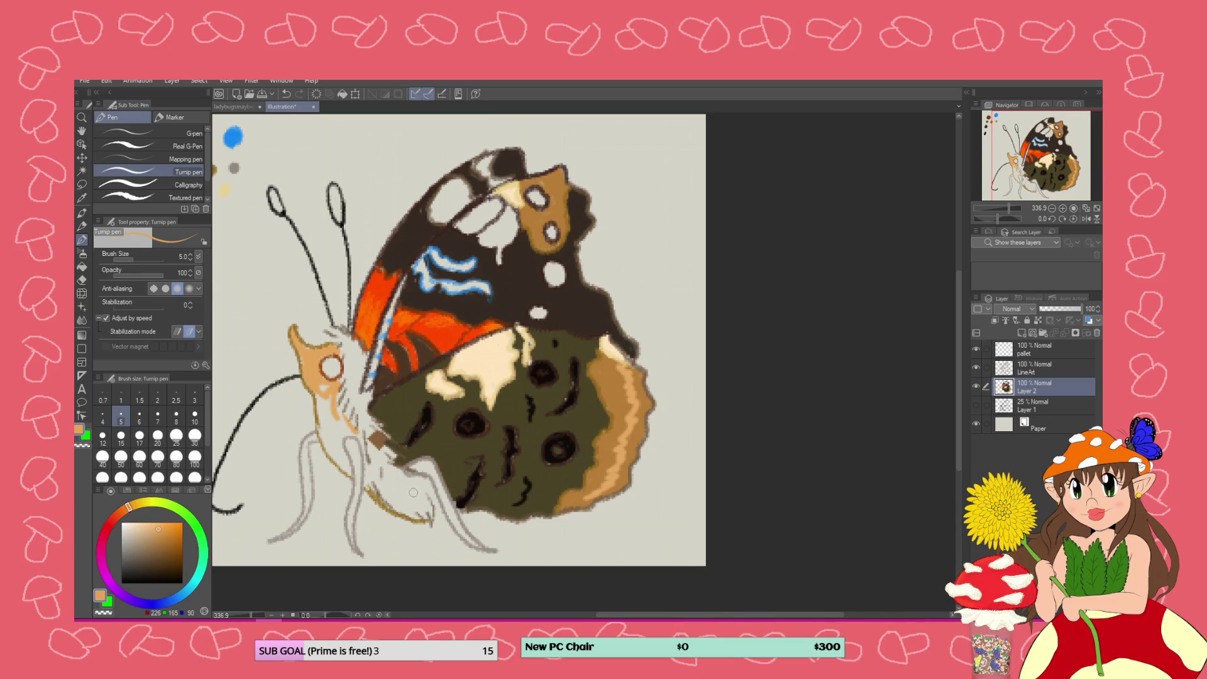
# Paint a lighter peach over the head, face, upper body and around the eye
pyautogui.scroll(-10, 406, 494)
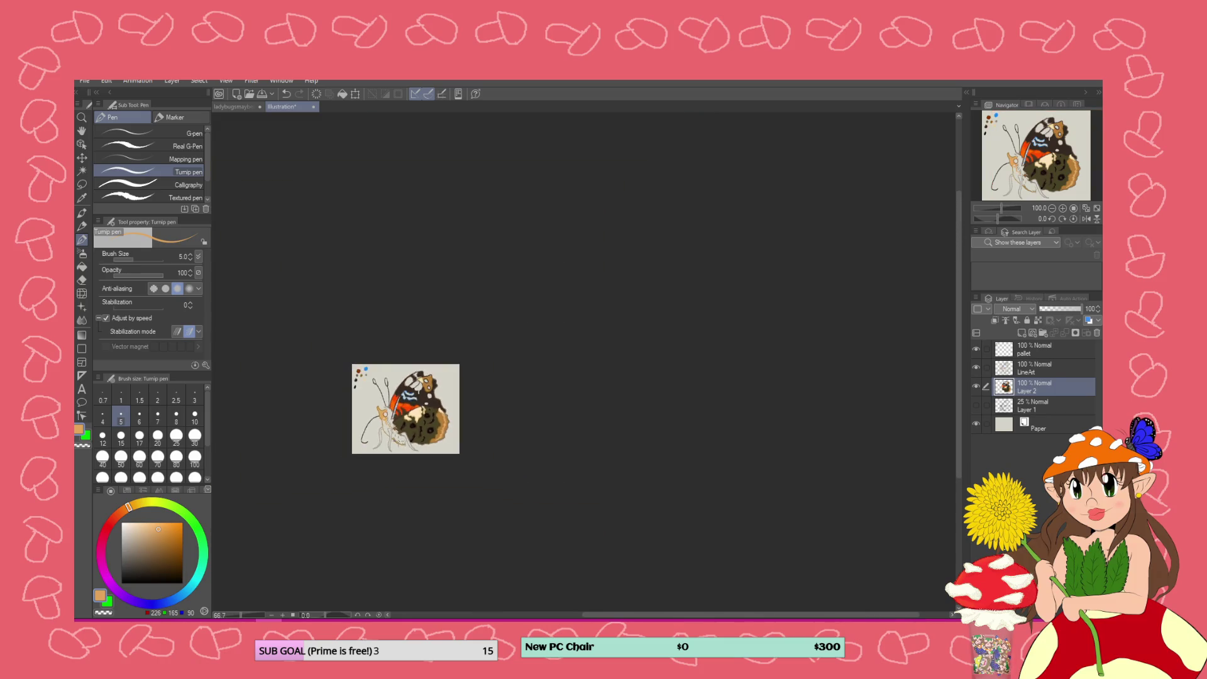
pyautogui.scroll(-1, 361, 449)
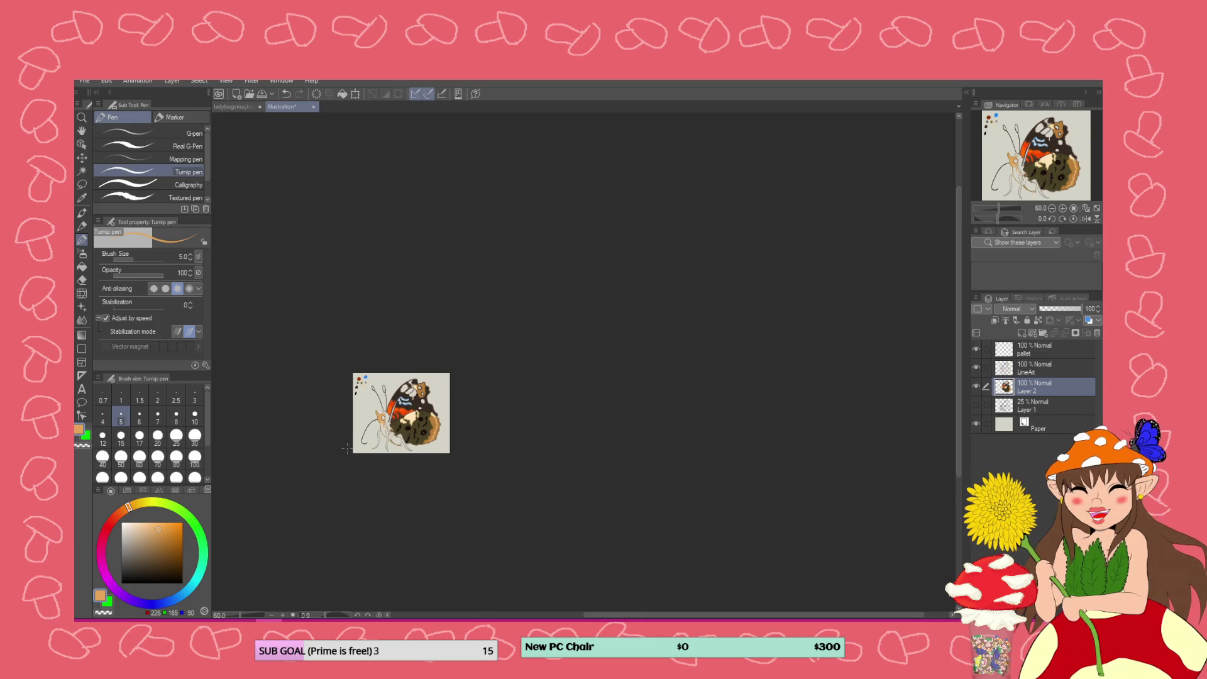
pyautogui.scroll(8, 347, 450)
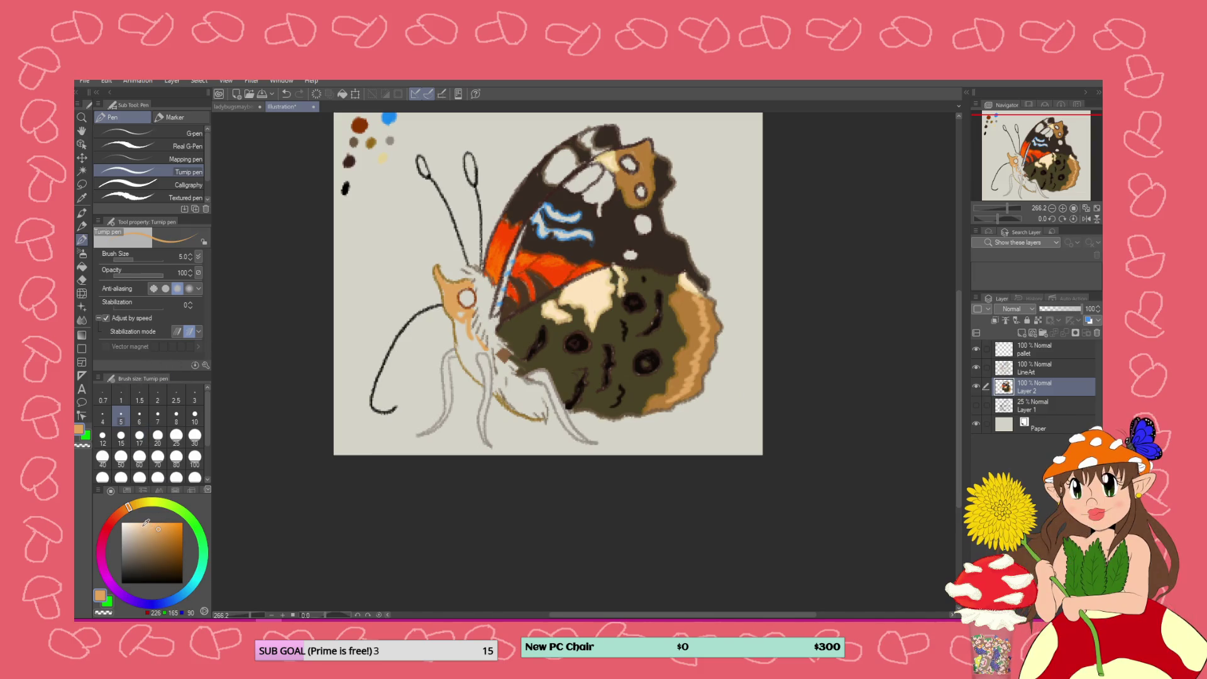
pyautogui.moveTo(160, 528); pyautogui.dragTo(141, 525)
pyautogui.moveTo(468, 336)
pyautogui.mouseDown()
pyautogui.moveTo(466, 315)
pyautogui.moveTo(479, 347)
pyautogui.moveTo(457, 312)
pyautogui.mouseUp()
pyautogui.moveTo(435, 268)
pyautogui.mouseDown()
pyautogui.moveTo(484, 348)
pyautogui.moveTo(480, 379)
pyautogui.mouseUp()
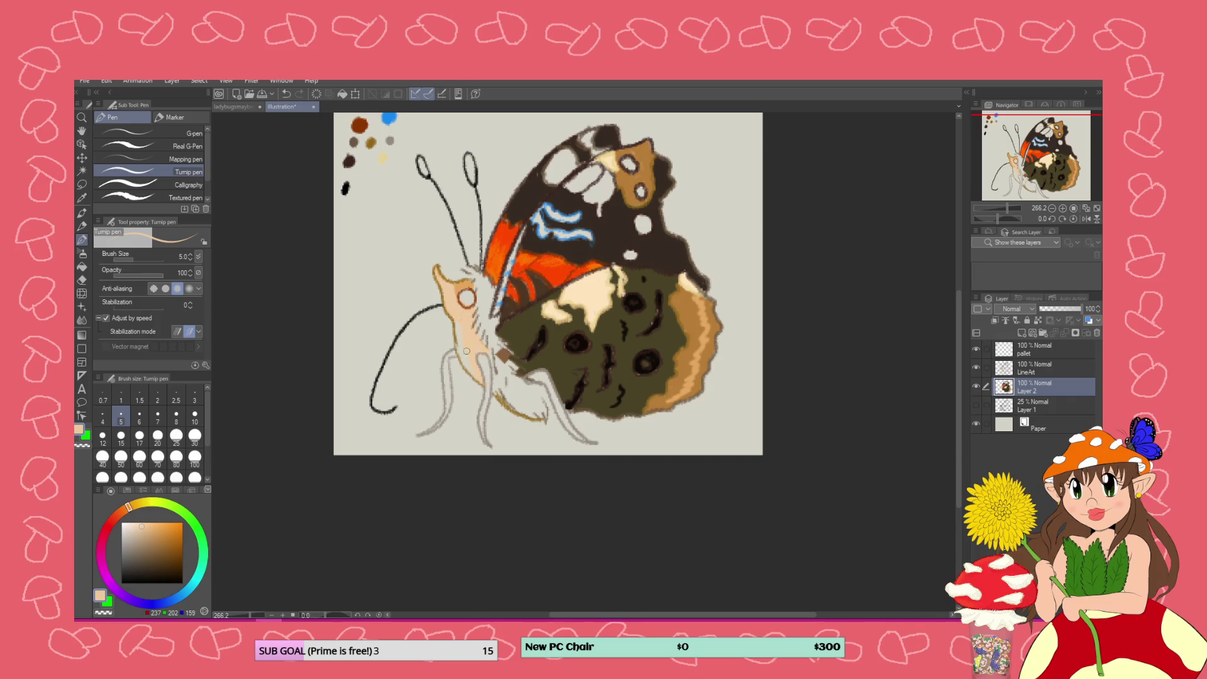
pyautogui.moveTo(471, 299); pyautogui.dragTo(468, 286)
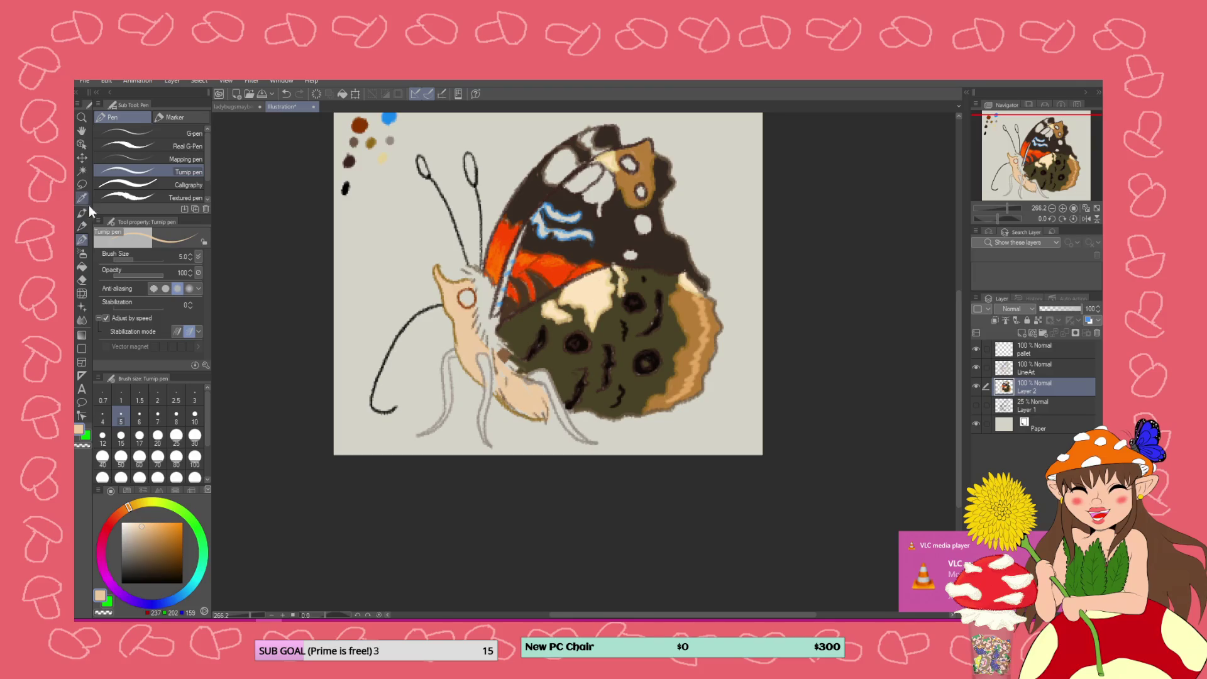
pyautogui.click(142, 542)
# Choose a greyish-brown and stroke it where the head meets the wing
pyautogui.click(143, 541)
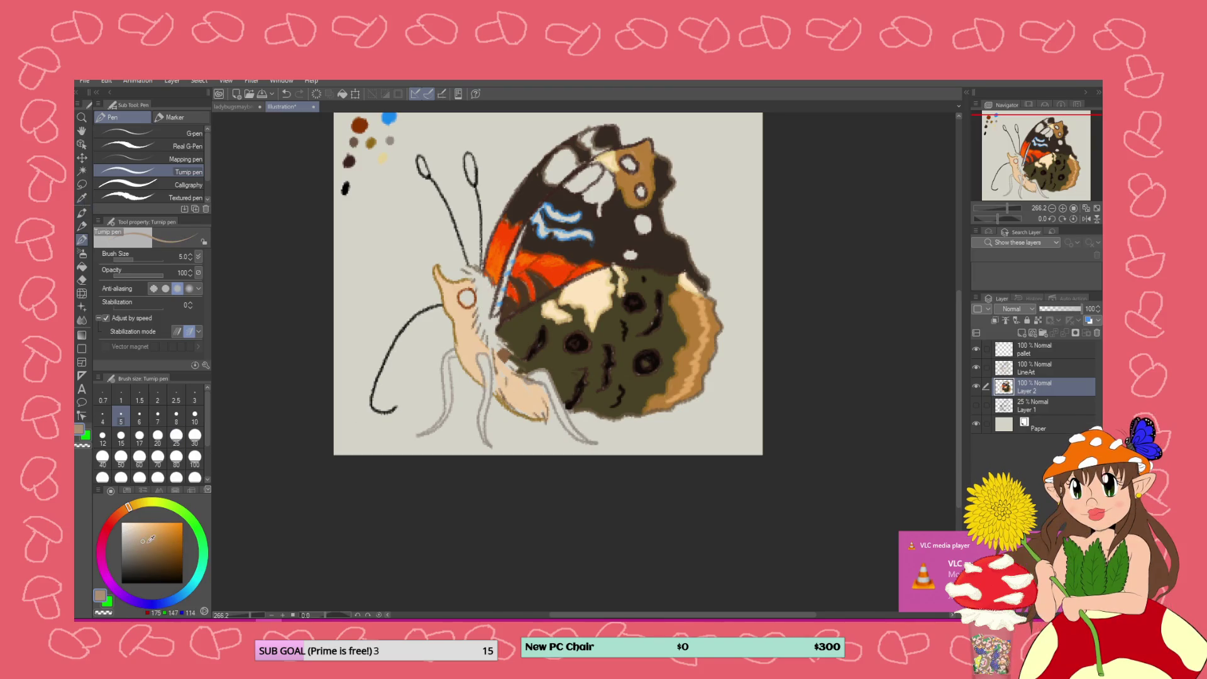
pyautogui.click(153, 541)
pyautogui.click(140, 550)
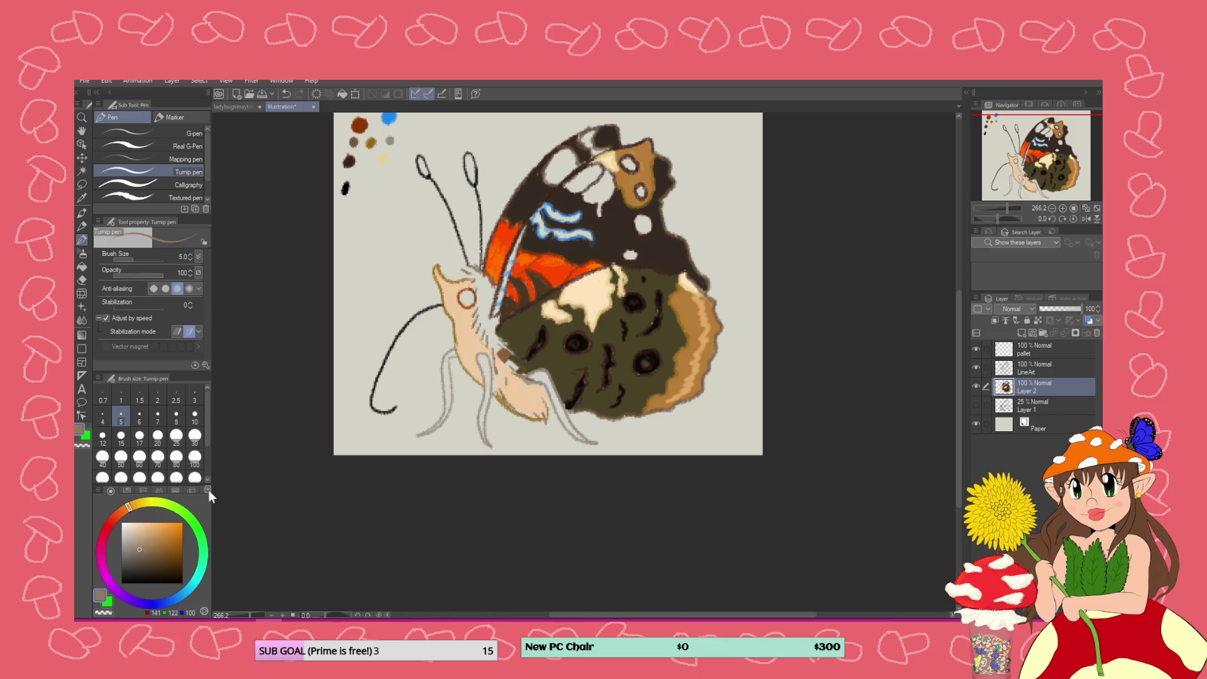
pyautogui.moveTo(485, 308)
pyautogui.mouseDown()
pyautogui.moveTo(483, 276)
pyautogui.moveTo(491, 324)
pyautogui.moveTo(521, 372)
pyautogui.moveTo(493, 345)
pyautogui.moveTo(481, 308)
pyautogui.moveTo(493, 296)
pyautogui.moveTo(522, 376)
pyautogui.mouseUp()
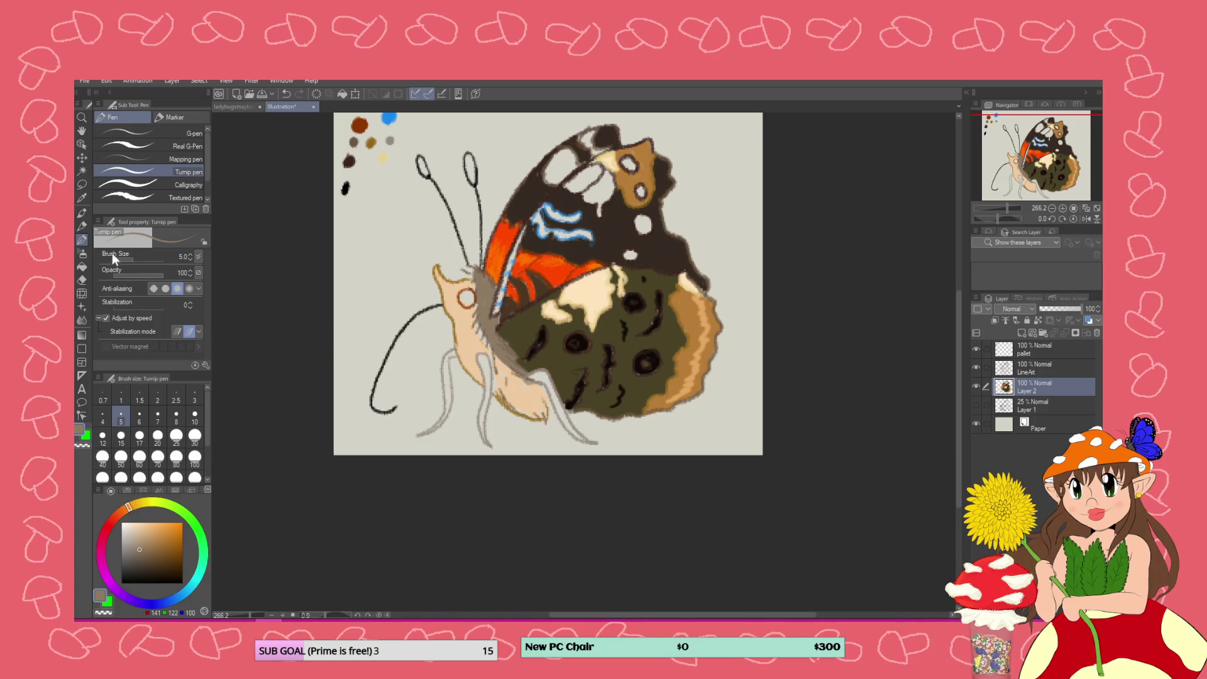
# Sketch dark fur strokes across the thorax and head with the Mechanical pencil
pyautogui.click(82, 226)
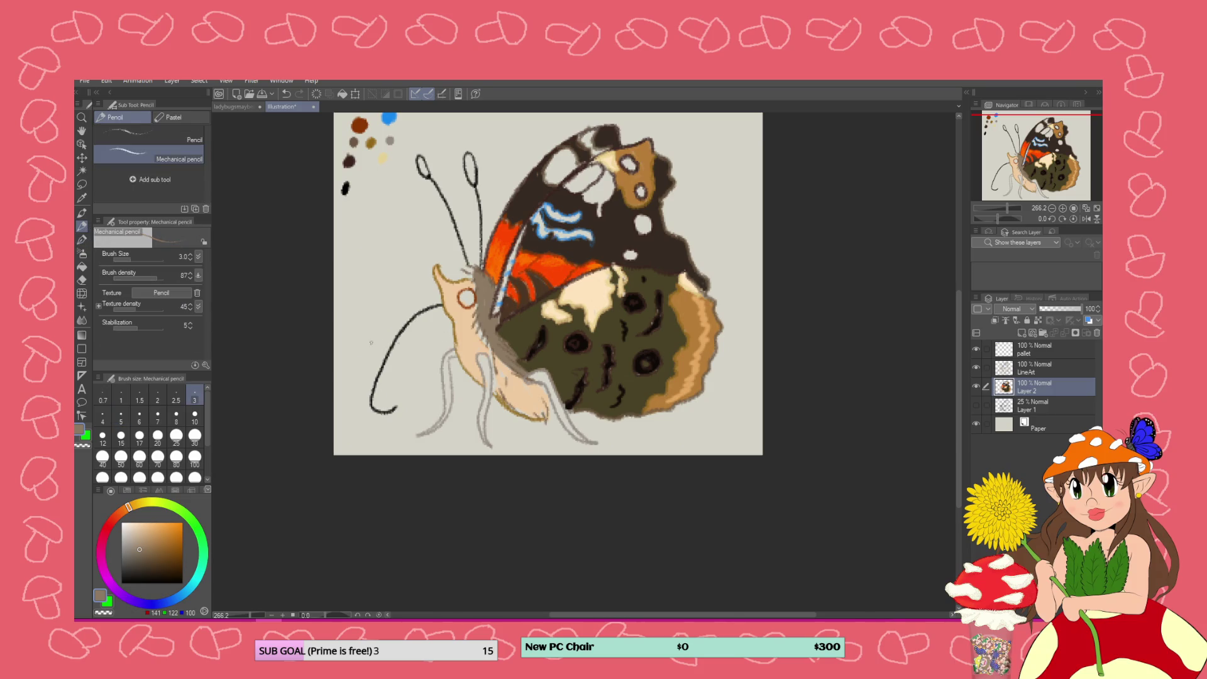
pyautogui.moveTo(487, 348); pyautogui.dragTo(470, 264)
pyautogui.moveTo(495, 312); pyautogui.dragTo(492, 302)
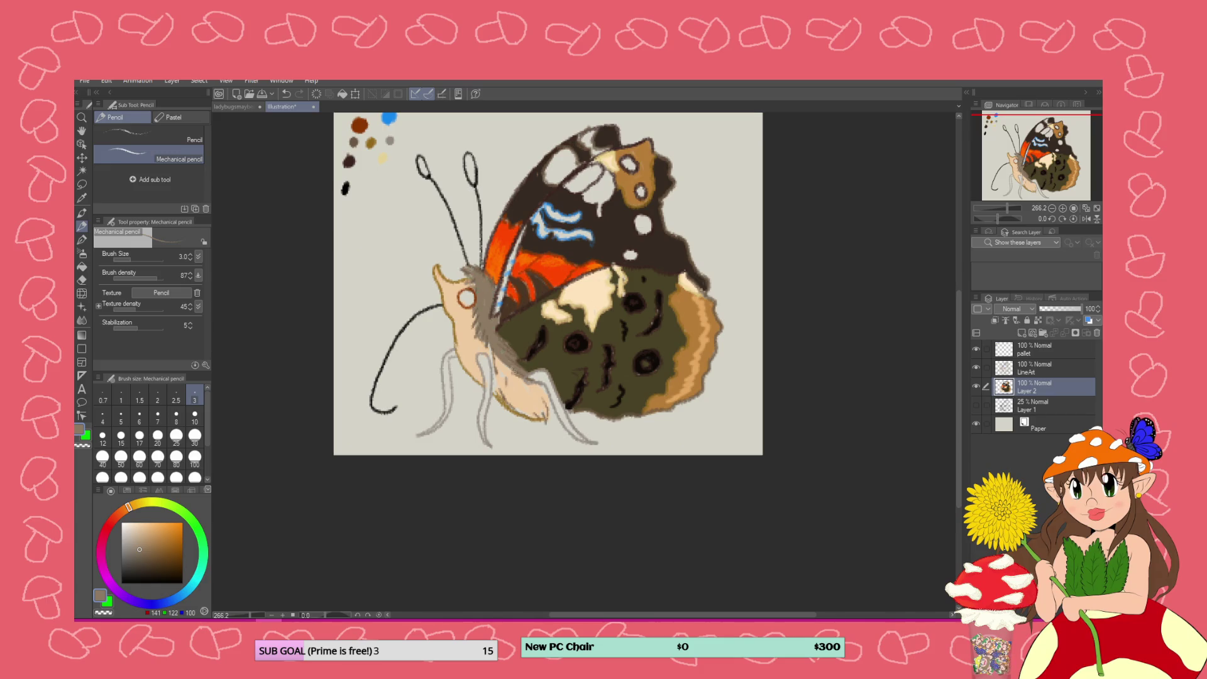
pyautogui.moveTo(509, 372)
pyautogui.mouseDown()
pyautogui.moveTo(491, 350)
pyautogui.moveTo(542, 389)
pyautogui.moveTo(501, 376)
pyautogui.mouseUp()
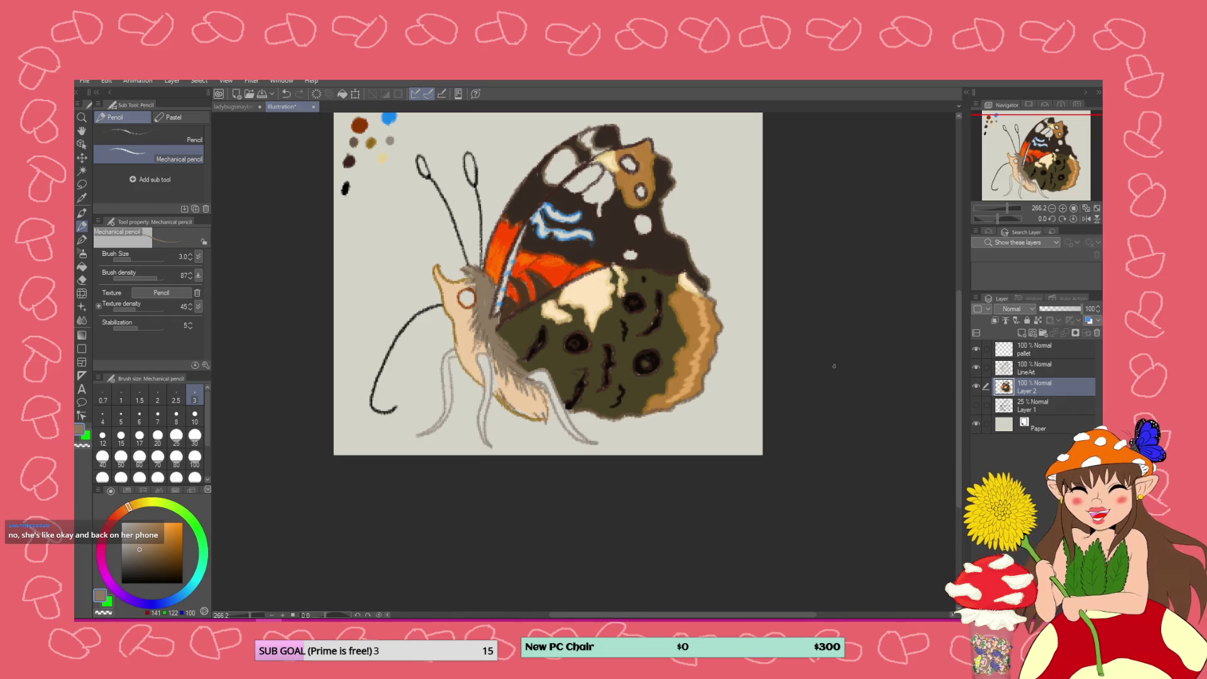
pyautogui.scroll(1, 564, 450)
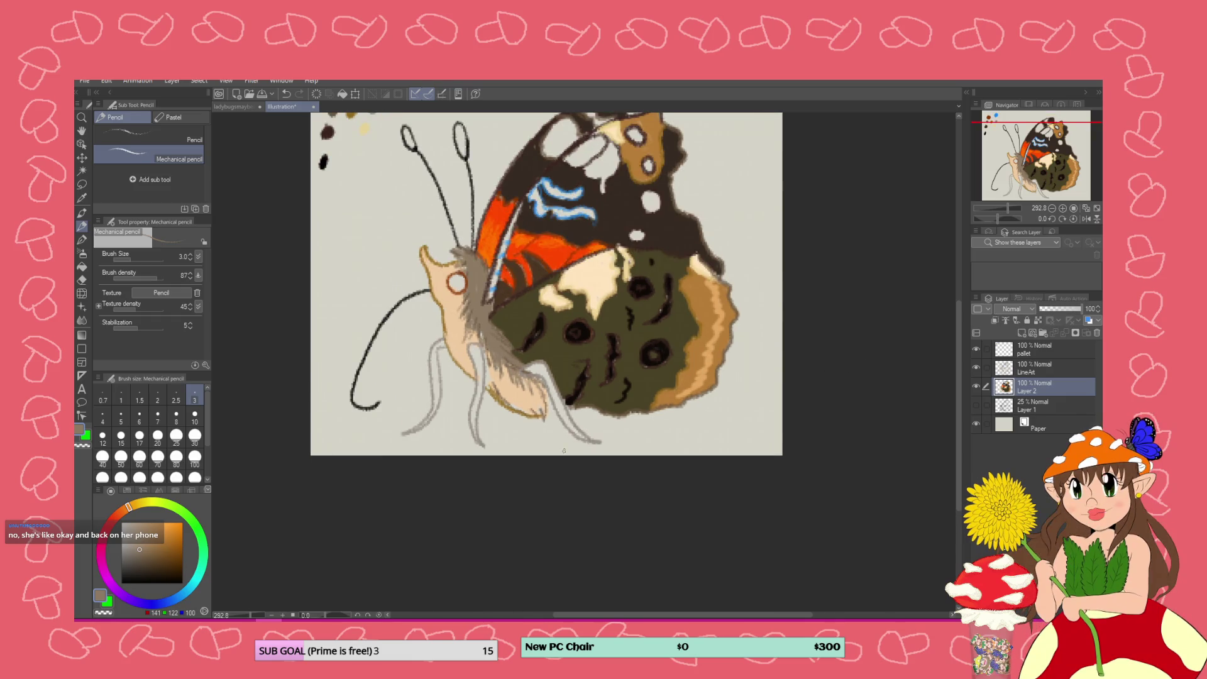
pyautogui.moveTo(503, 380)
pyautogui.mouseDown()
pyautogui.moveTo(538, 400)
pyautogui.moveTo(538, 379)
pyautogui.moveTo(530, 390)
pyautogui.moveTo(487, 366)
pyautogui.mouseUp()
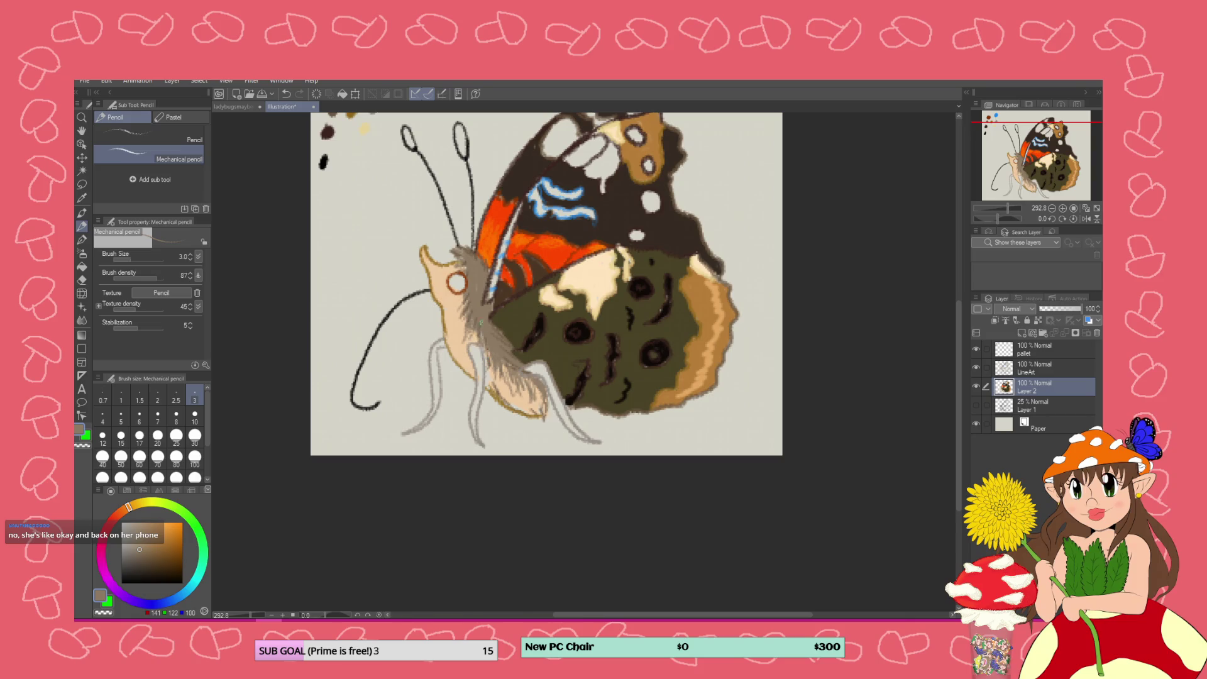
pyautogui.moveTo(468, 302)
pyautogui.mouseDown()
pyautogui.moveTo(450, 294)
pyautogui.moveTo(451, 269)
pyautogui.moveTo(465, 267)
pyautogui.mouseUp()
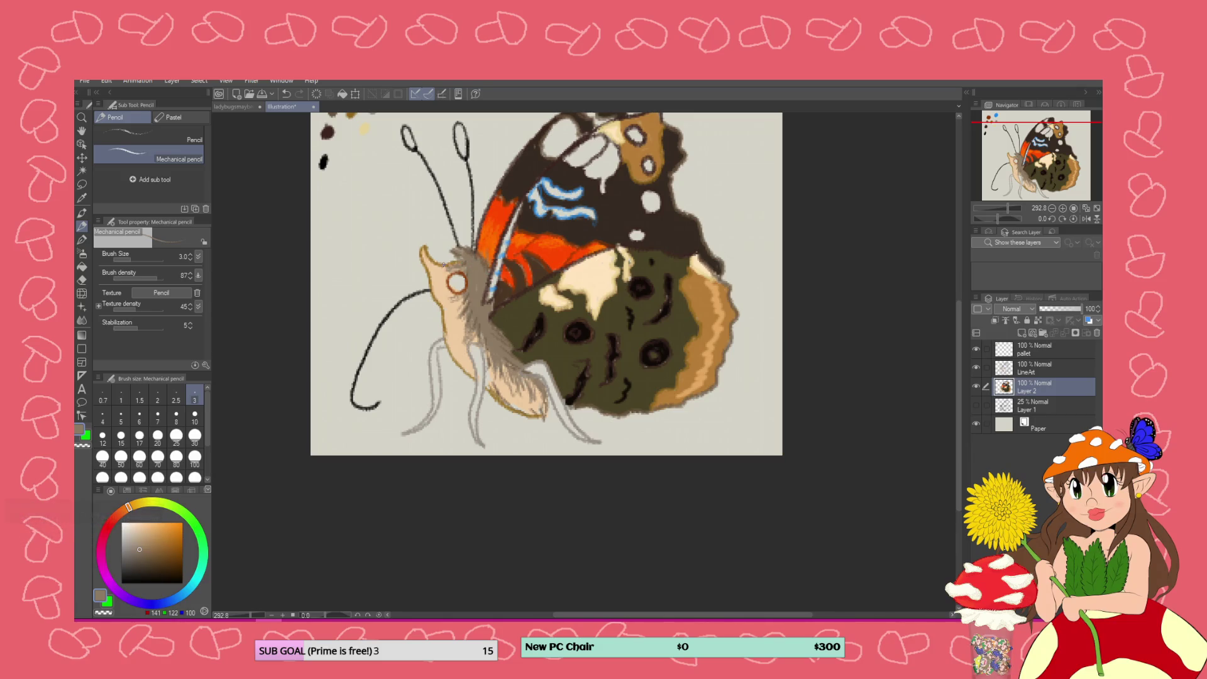
# Select the Eyedropper and hide the Paper layer so transparency shows
pyautogui.click(82, 197)
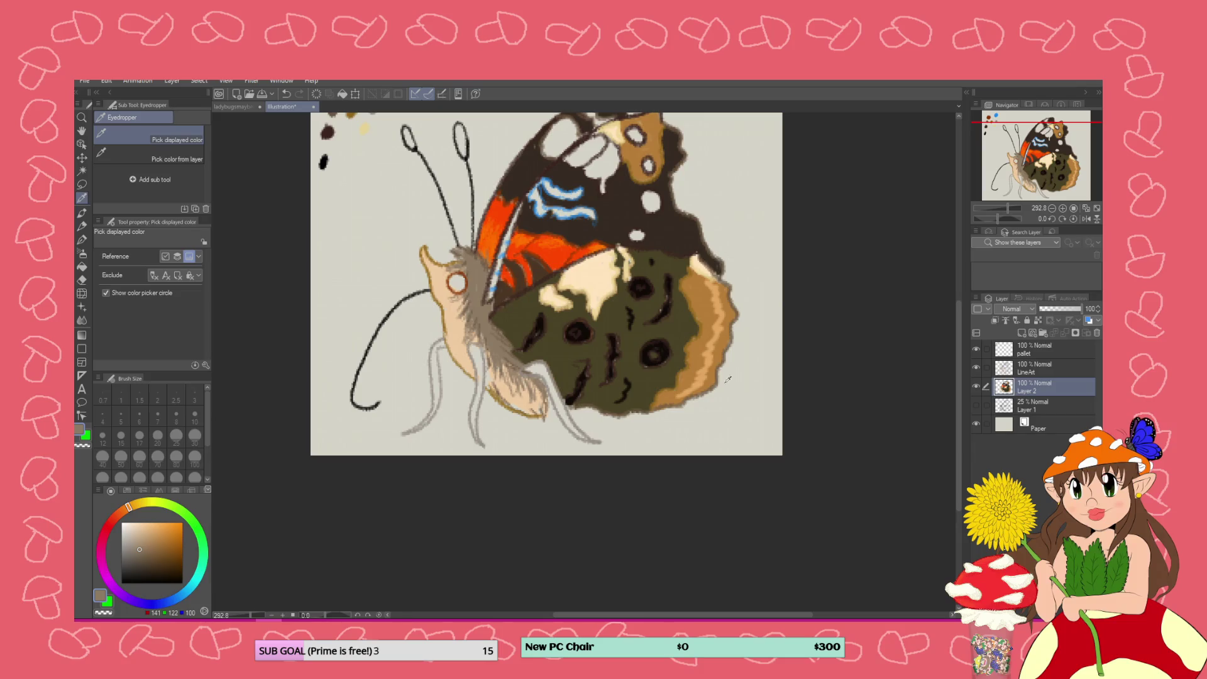
pyautogui.click(976, 423)
pyautogui.click(977, 422)
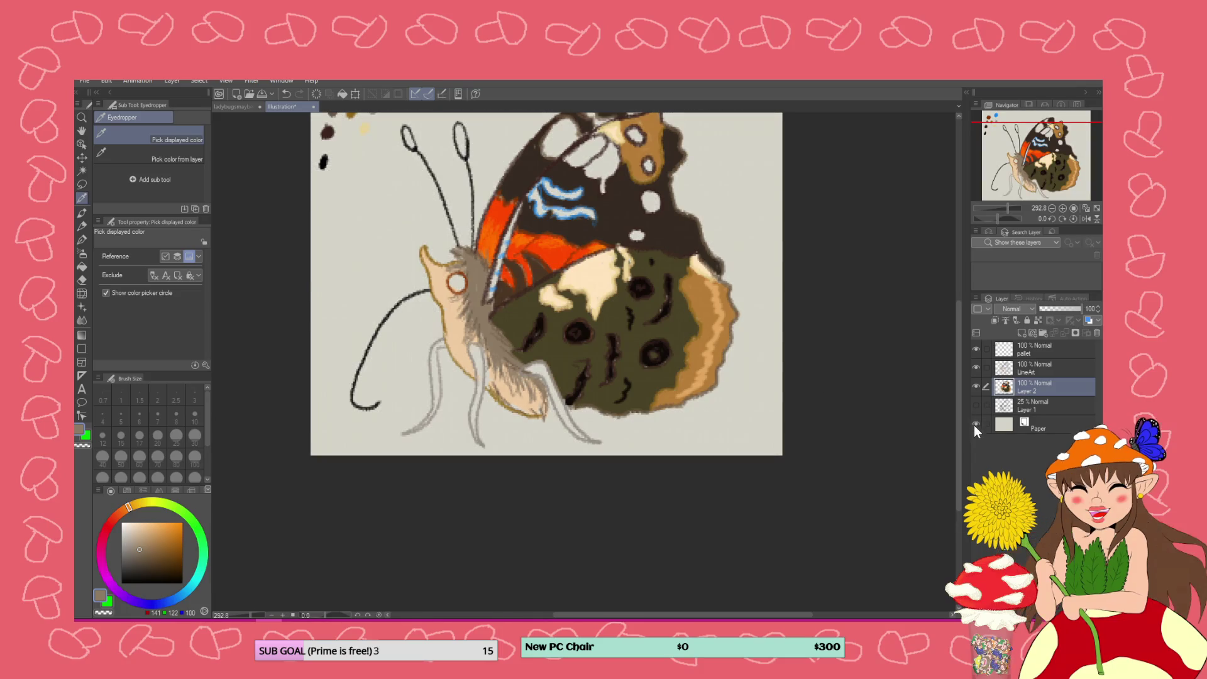
pyautogui.click(975, 424)
# Paint dark brown over the streak beside the orange band with the Turnip pen
pyautogui.click(455, 336)
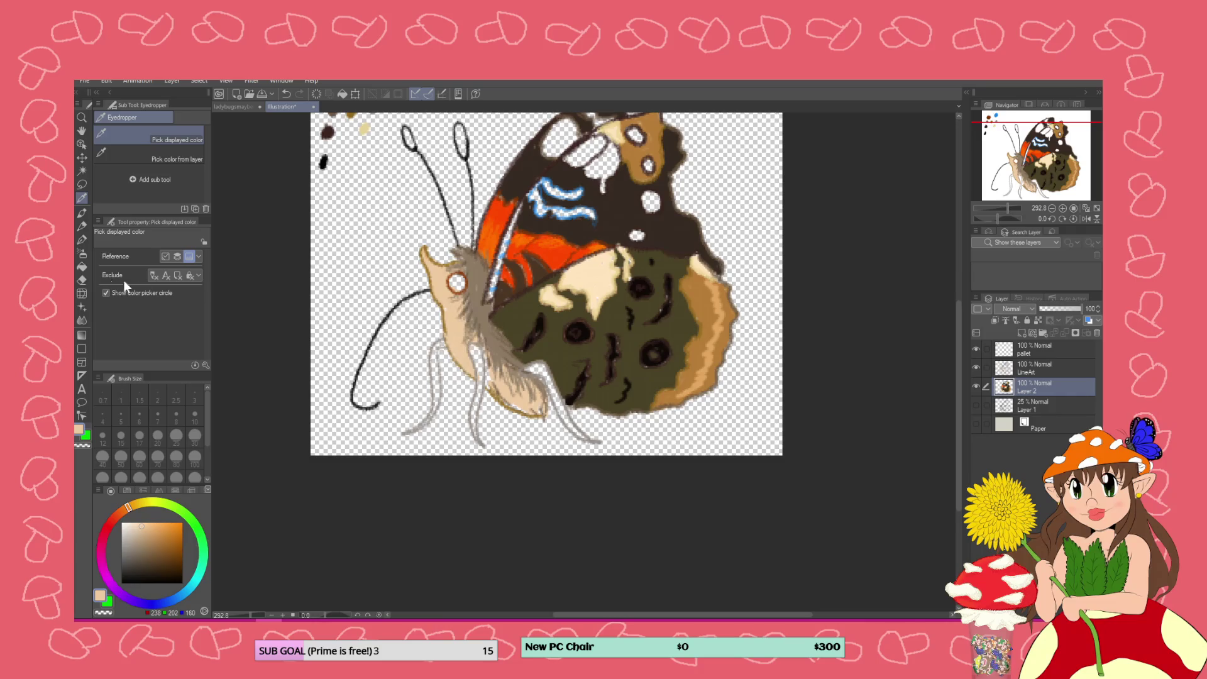
pyautogui.click(83, 239)
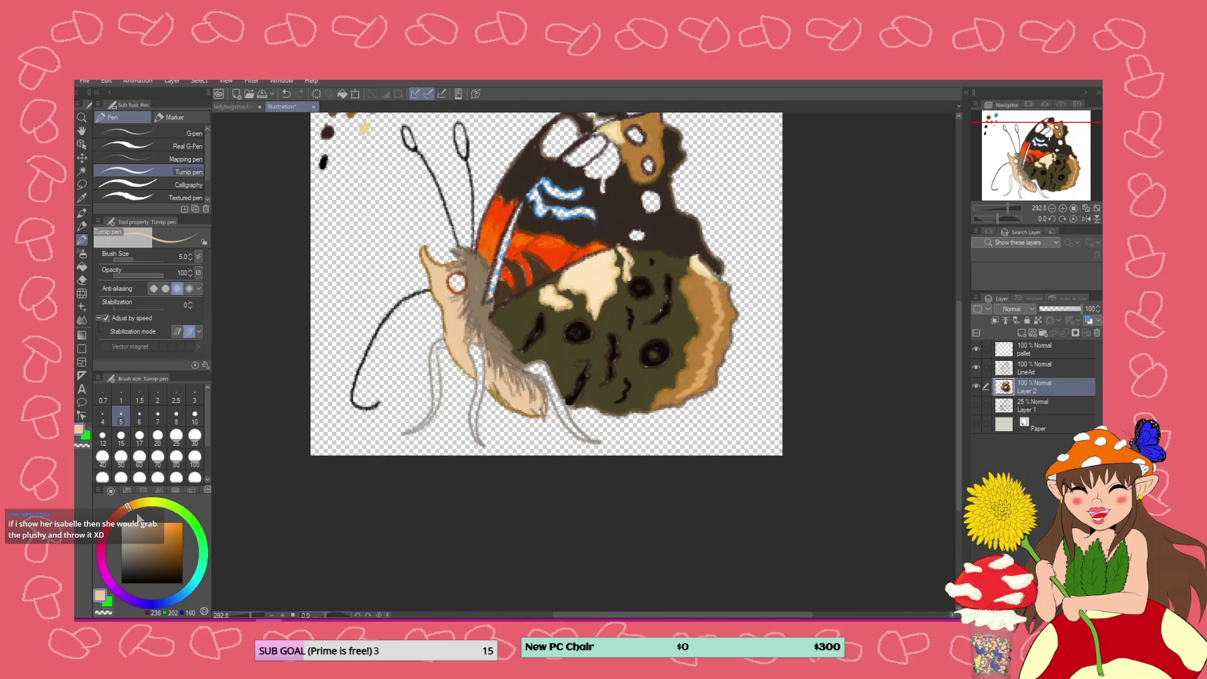
pyautogui.click(140, 571)
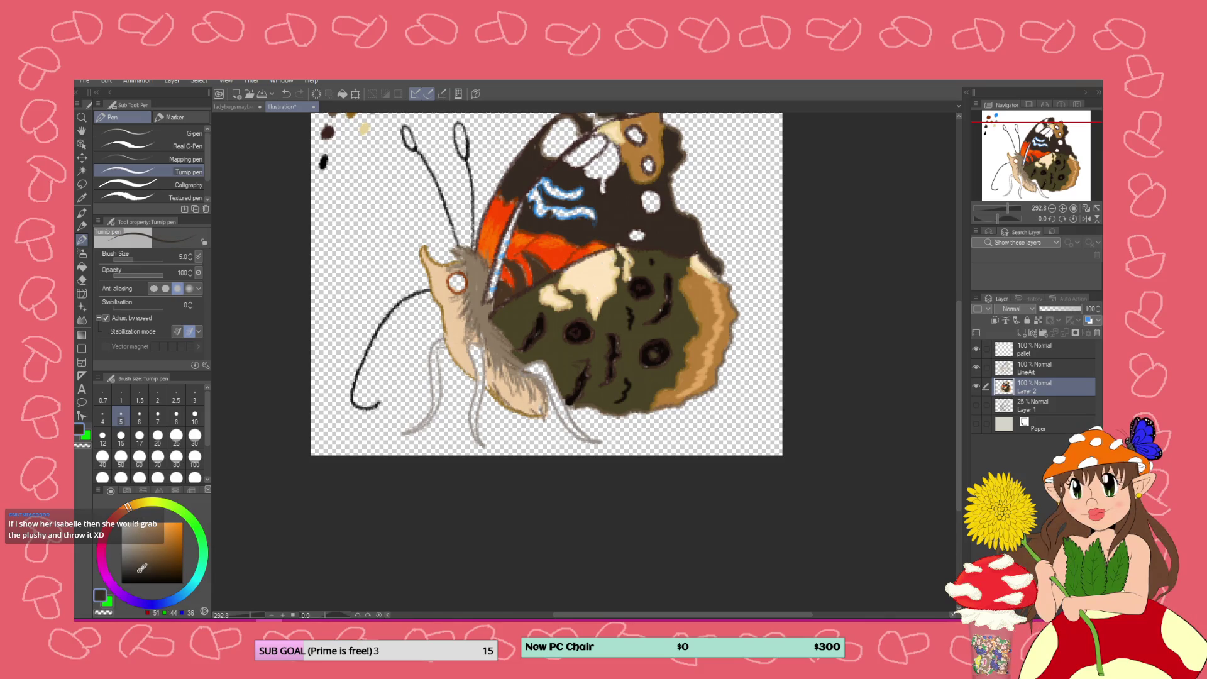
pyautogui.click(139, 569)
pyautogui.moveTo(518, 208)
pyautogui.mouseDown()
pyautogui.moveTo(490, 299)
pyautogui.moveTo(510, 238)
pyautogui.mouseUp()
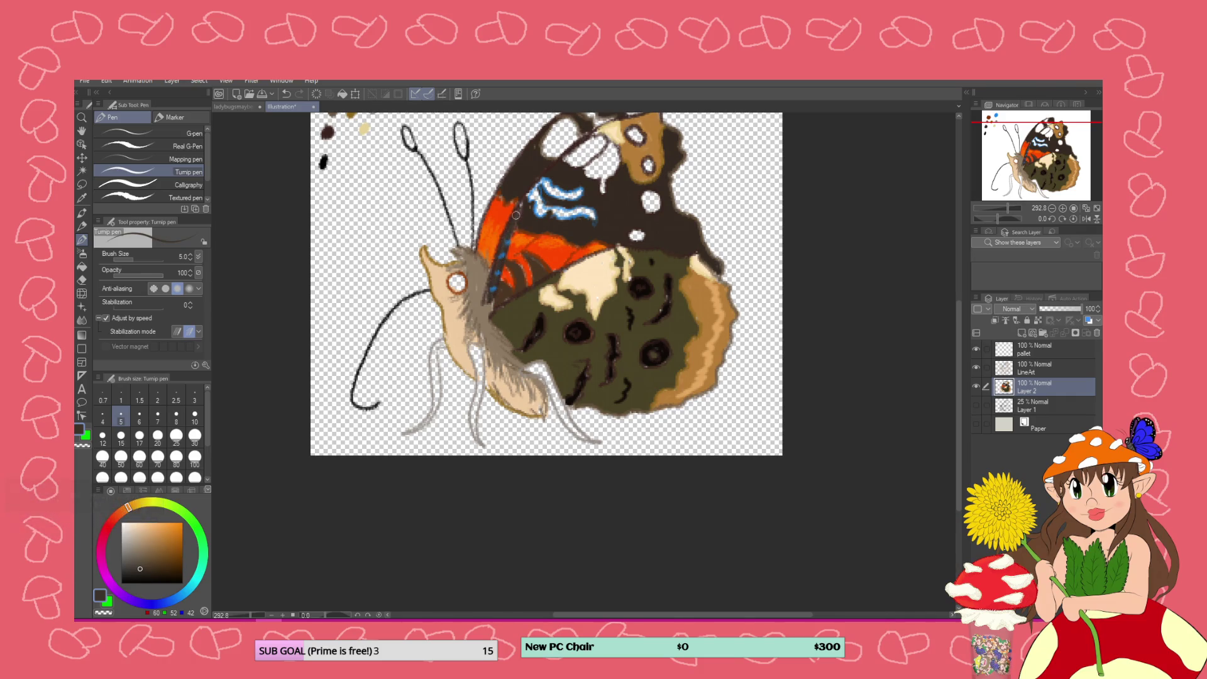
# Recolour the blue forewing squiggle teal
pyautogui.click(200, 580)
pyautogui.click(147, 533)
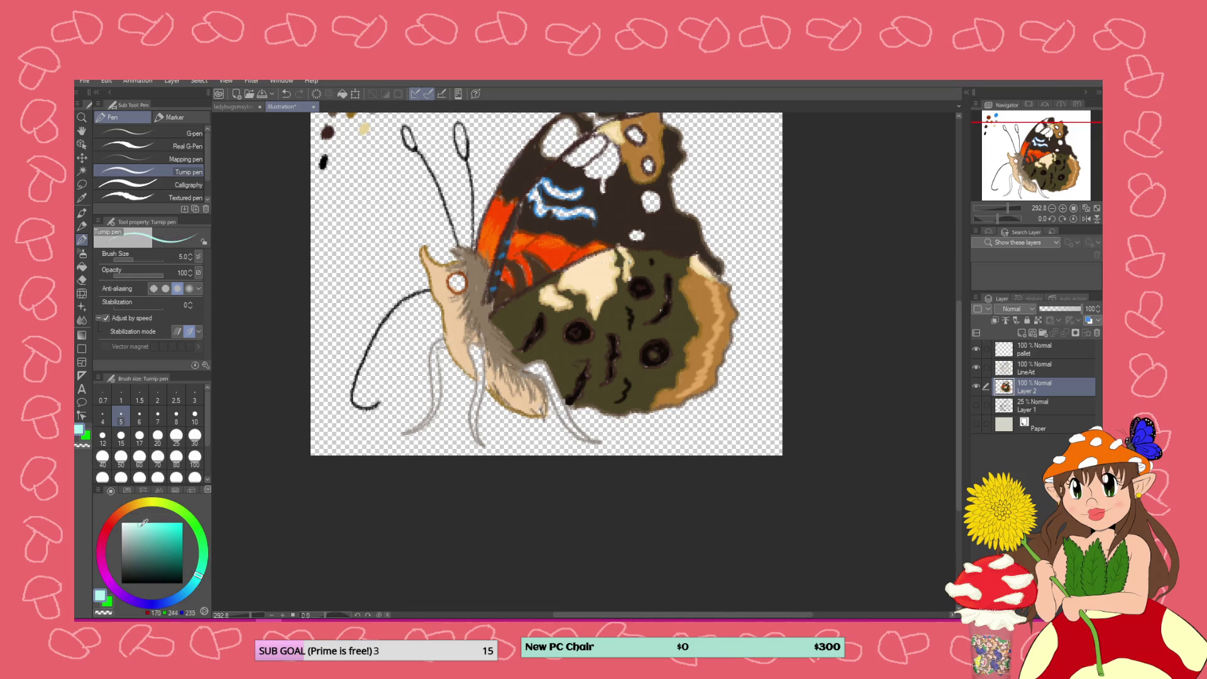
pyautogui.moveTo(533, 187)
pyautogui.mouseDown()
pyautogui.moveTo(539, 211)
pyautogui.moveTo(567, 215)
pyautogui.moveTo(585, 213)
pyautogui.moveTo(579, 195)
pyautogui.moveTo(547, 186)
pyautogui.moveTo(581, 192)
pyautogui.mouseUp()
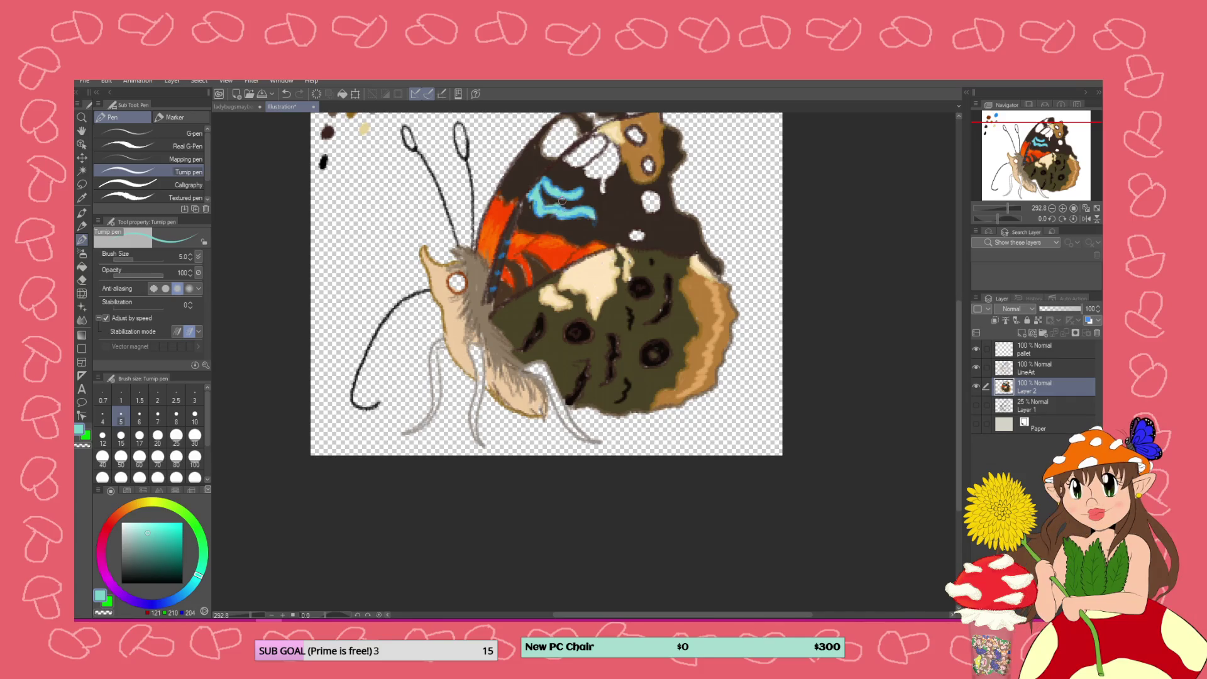
# Paint the upper wing's white patch pale cream, then light grey
pyautogui.click(130, 508)
pyautogui.click(128, 522)
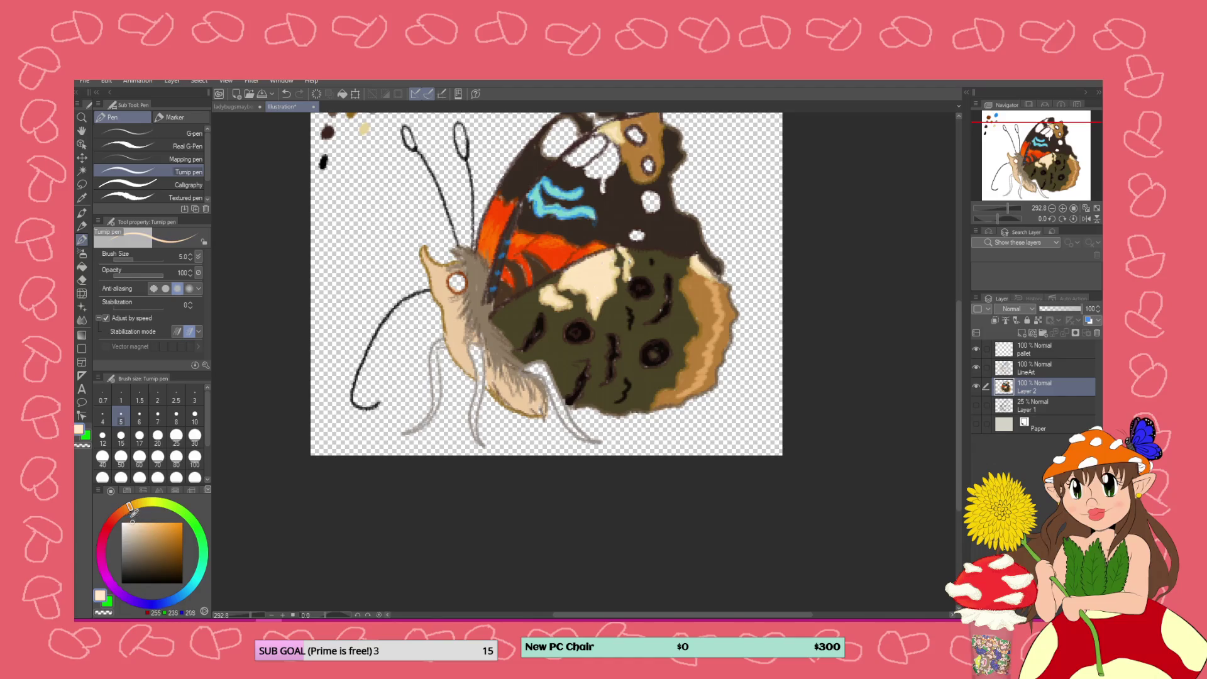
pyautogui.moveTo(584, 155); pyautogui.dragTo(602, 144)
pyautogui.click(122, 527)
pyautogui.moveTo(587, 141)
pyautogui.mouseDown()
pyautogui.moveTo(590, 154)
pyautogui.moveTo(572, 157)
pyautogui.moveTo(598, 135)
pyautogui.moveTo(611, 148)
pyautogui.moveTo(604, 182)
pyautogui.moveTo(594, 171)
pyautogui.moveTo(616, 154)
pyautogui.moveTo(584, 159)
pyautogui.moveTo(568, 149)
pyautogui.moveTo(570, 130)
pyautogui.moveTo(553, 135)
pyautogui.moveTo(552, 154)
pyautogui.moveTo(573, 135)
pyautogui.moveTo(574, 125)
pyautogui.moveTo(547, 149)
pyautogui.moveTo(558, 126)
pyautogui.mouseUp()
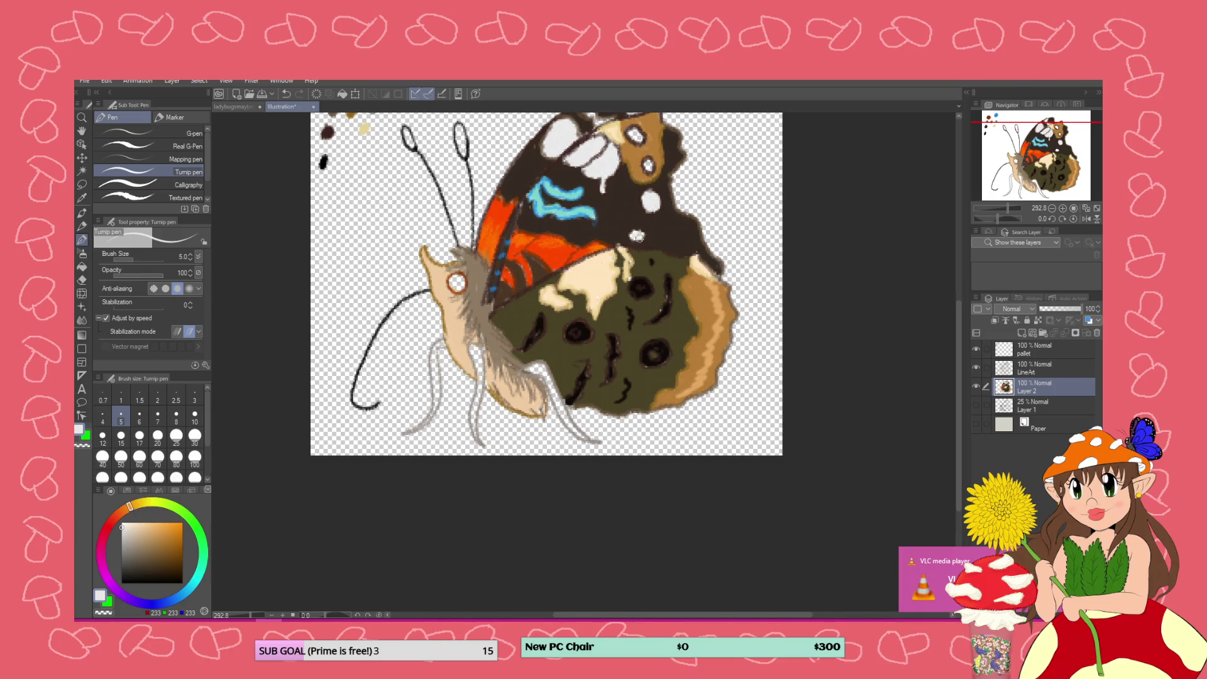
# Enlarge the upper wing spots in pure white and add near-black marks on the lower cream patch
pyautogui.click(123, 523)
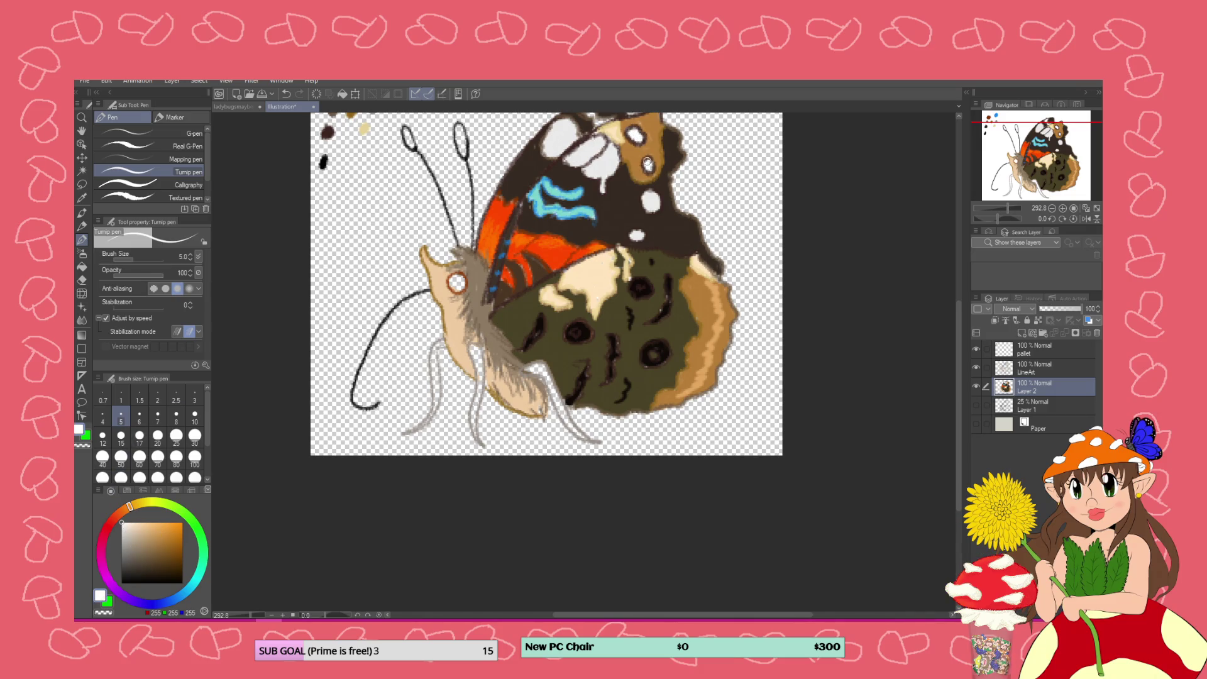
pyautogui.click(652, 200)
pyautogui.moveTo(594, 155)
pyautogui.mouseDown()
pyautogui.moveTo(576, 149)
pyautogui.moveTo(607, 170)
pyautogui.mouseUp()
pyautogui.moveTo(562, 128)
pyautogui.mouseDown()
pyautogui.moveTo(569, 148)
pyautogui.moveTo(552, 146)
pyautogui.mouseUp()
pyautogui.click(182, 577)
pyautogui.moveTo(587, 270)
pyautogui.mouseDown()
pyautogui.moveTo(594, 259)
pyautogui.moveTo(596, 280)
pyautogui.moveTo(583, 282)
pyautogui.moveTo(598, 279)
pyautogui.mouseUp()
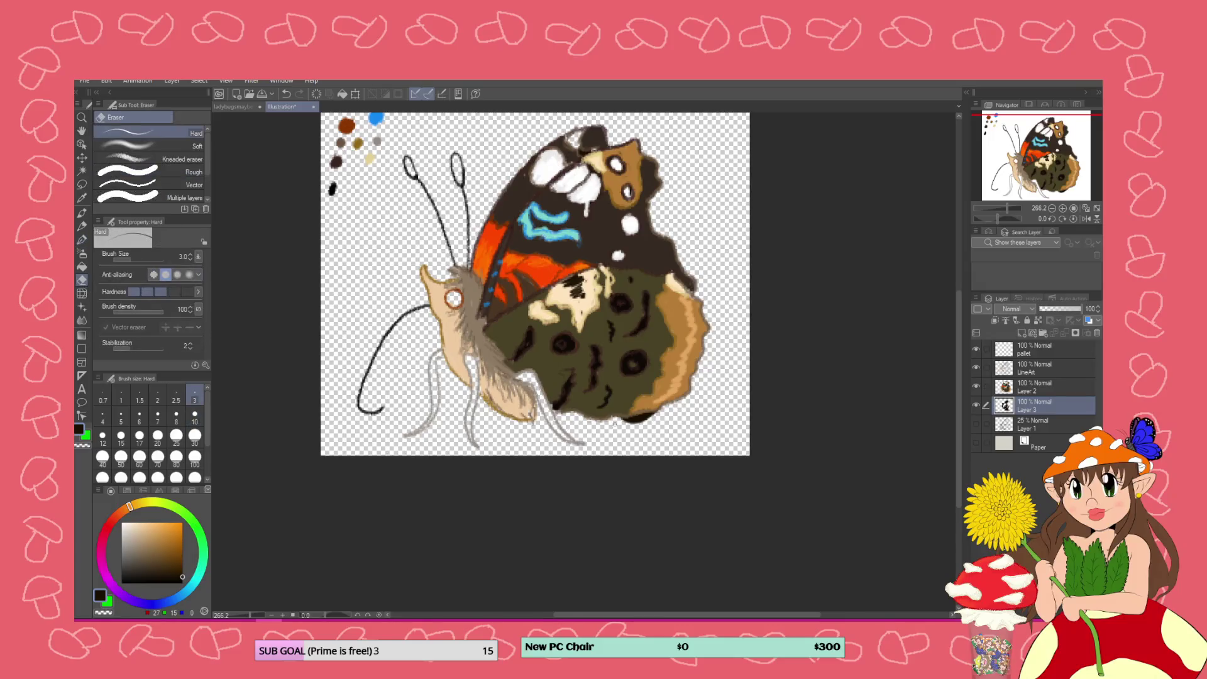
# Erase stray bits along the wing's lower edge and add white touches at the forewing top
pyautogui.moveTo(651, 419); pyautogui.dragTo(623, 421)
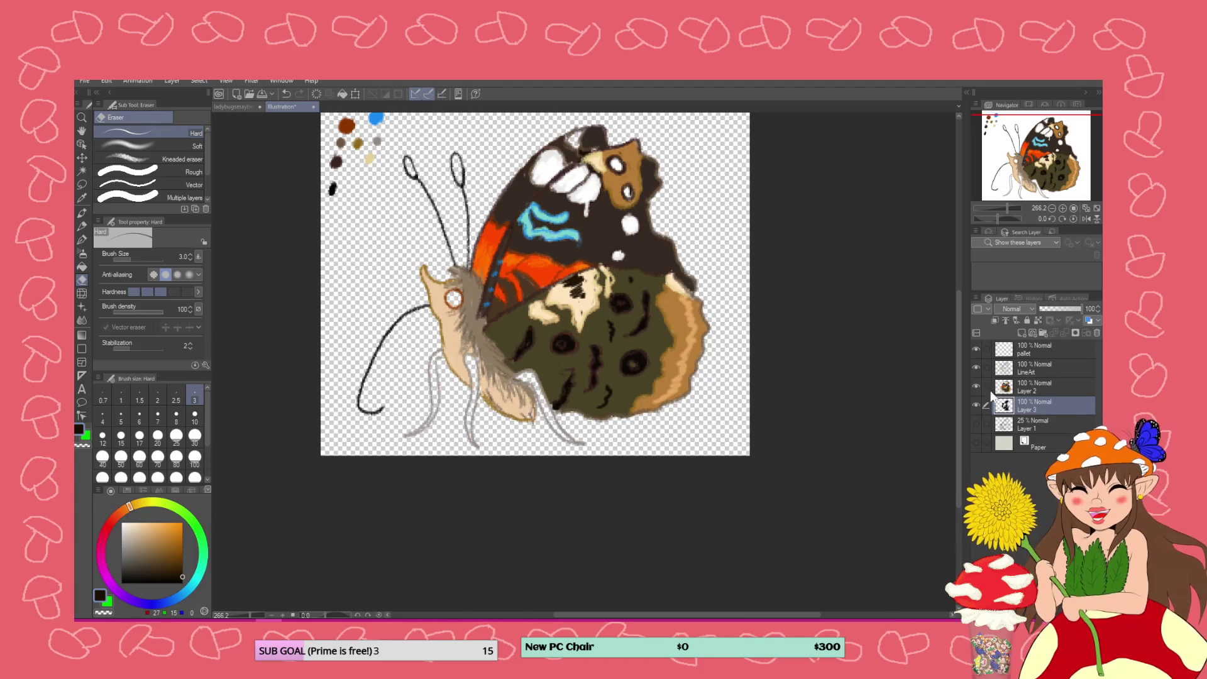
pyautogui.click(123, 522)
pyautogui.click(82, 239)
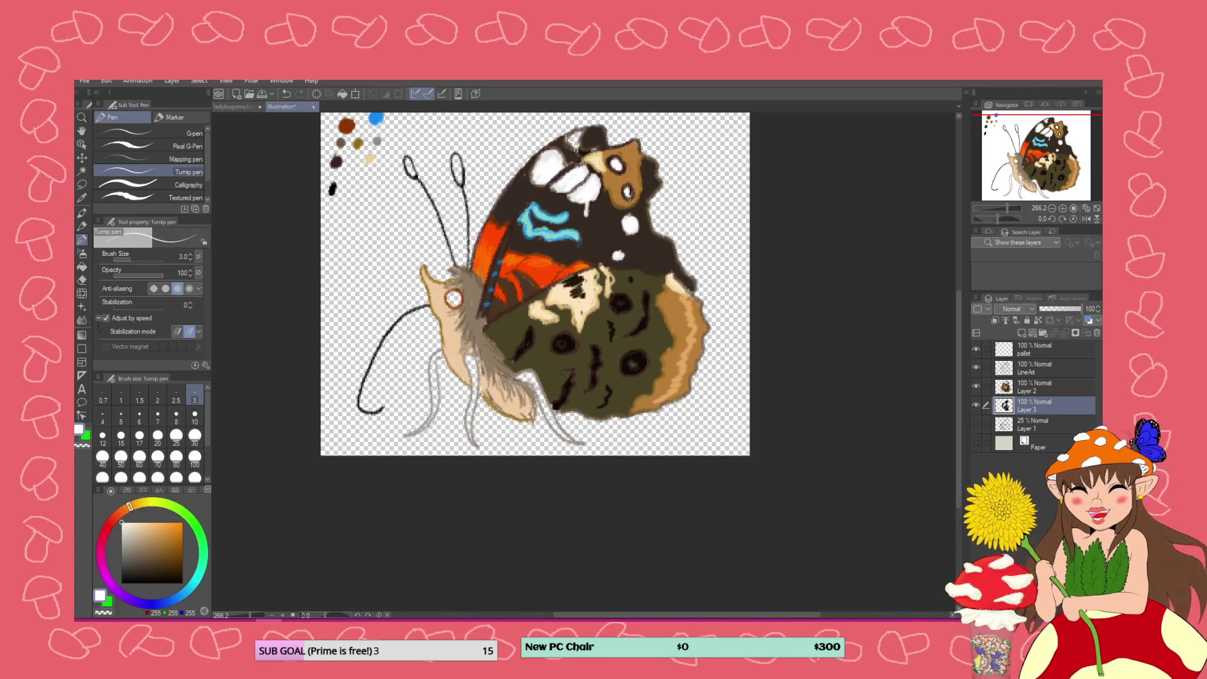
pyautogui.moveTo(574, 143)
pyautogui.mouseDown()
pyautogui.moveTo(584, 151)
pyautogui.moveTo(576, 135)
pyautogui.mouseUp()
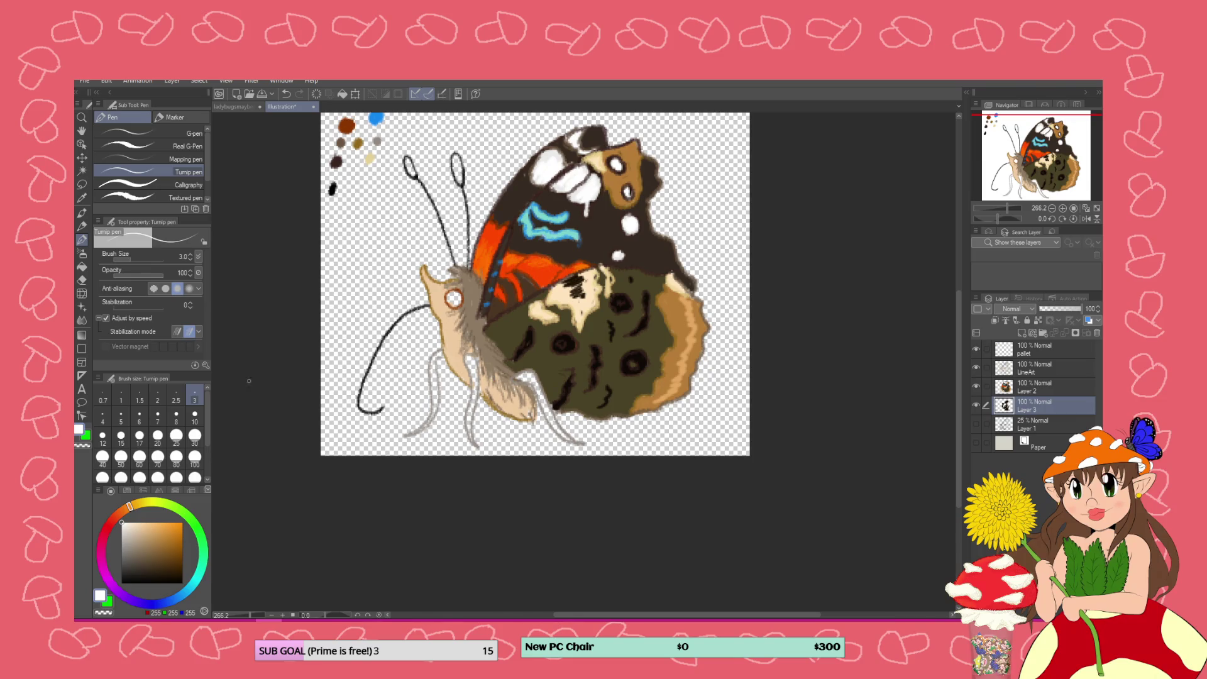
# Highlight the body in warm cream and the body and legs in white
pyautogui.click(129, 522)
pyautogui.click(136, 523)
pyautogui.moveTo(469, 352); pyautogui.dragTo(475, 379)
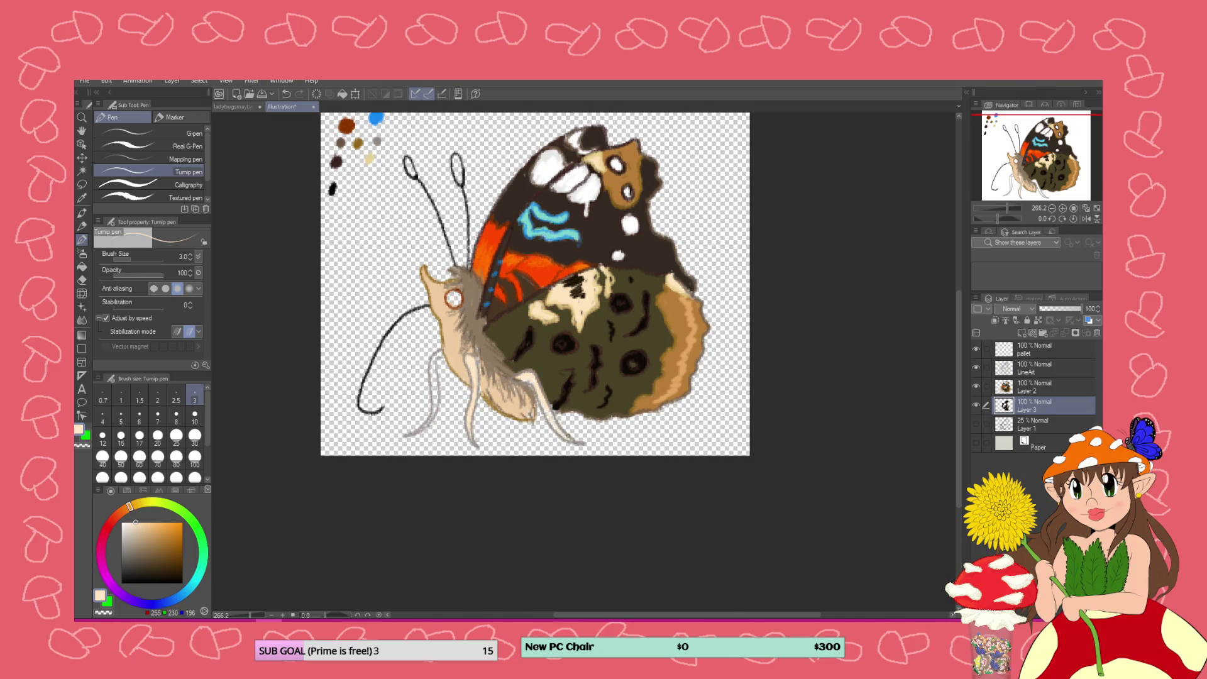
pyautogui.click(121, 522)
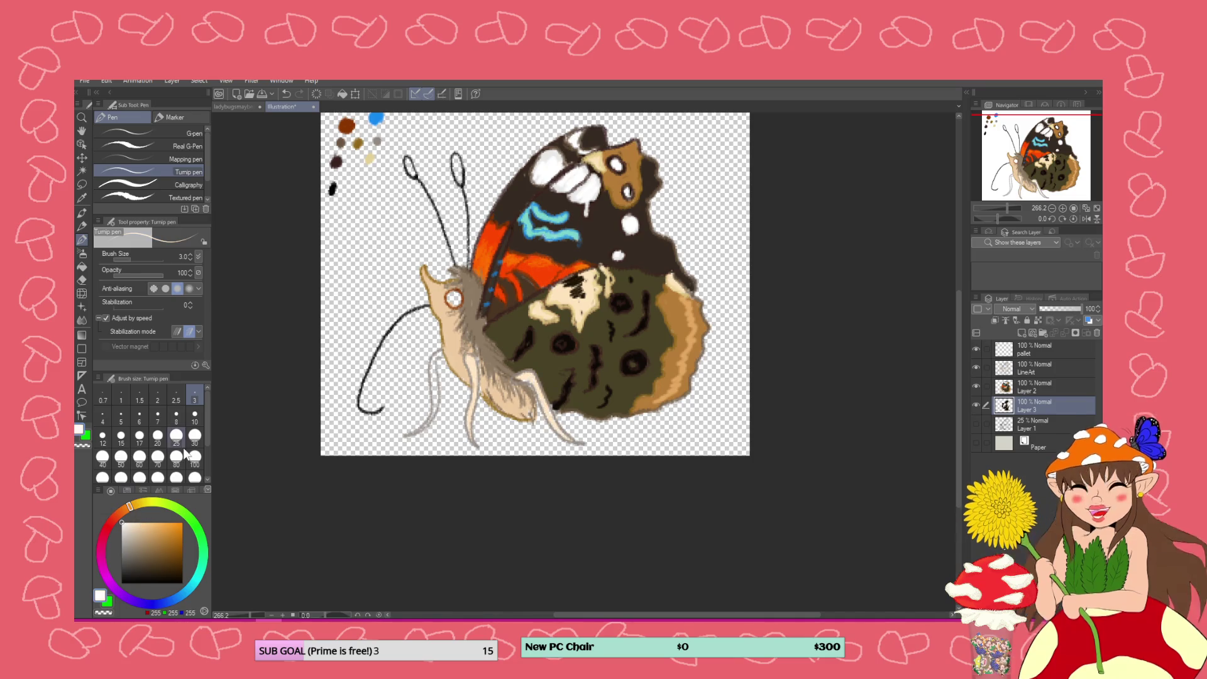
pyautogui.moveTo(469, 356); pyautogui.dragTo(469, 431)
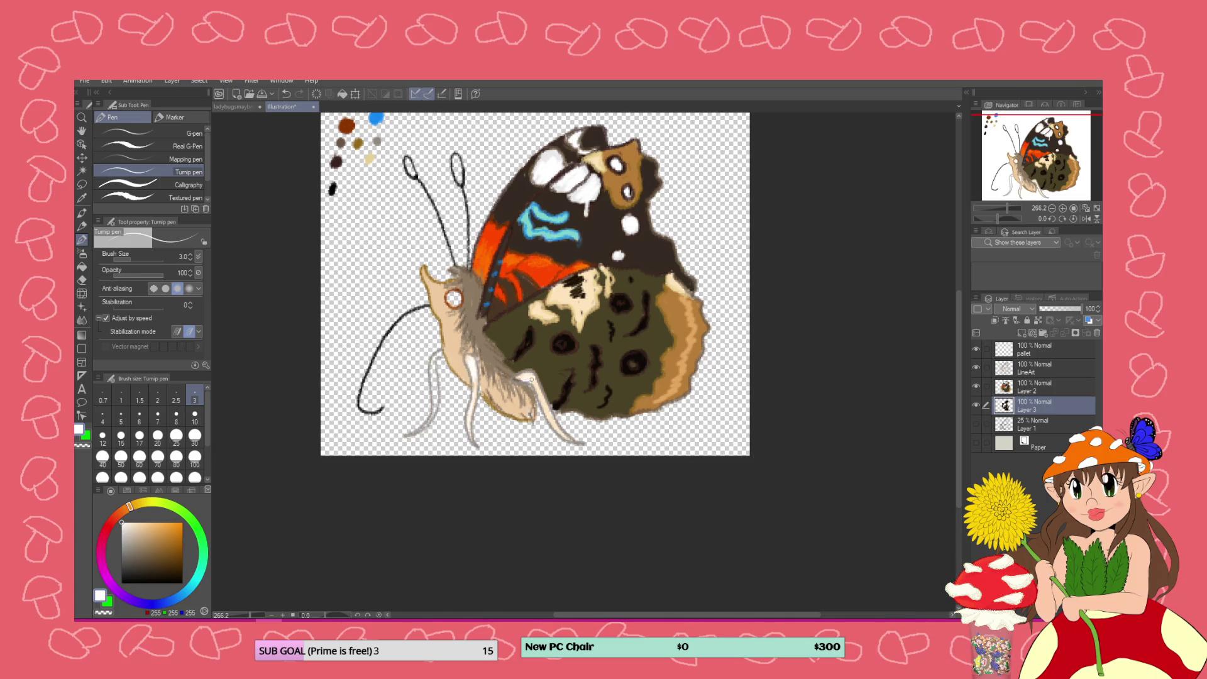
pyautogui.moveTo(541, 396); pyautogui.dragTo(553, 430)
pyautogui.moveTo(435, 360); pyautogui.dragTo(437, 414)
pyautogui.click(123, 509)
pyautogui.click(153, 542)
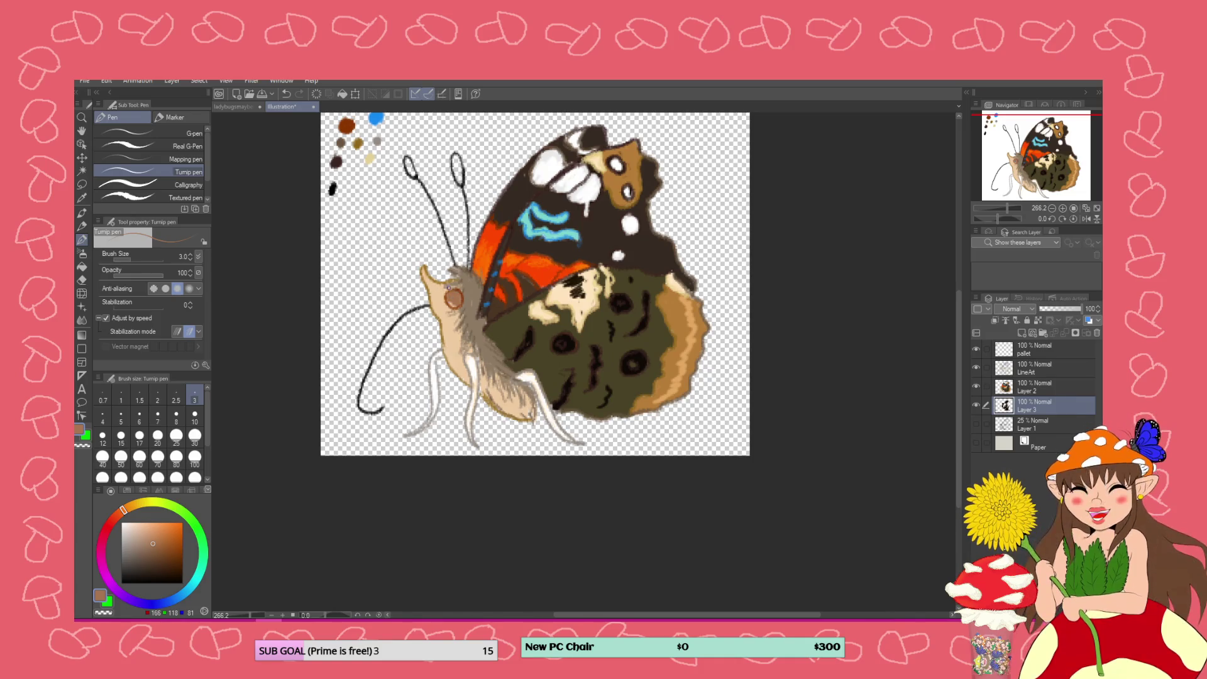
# On Layer 2, fill the butterfly's eye brown and add a darker brown mark at its centre
pyautogui.click(1015, 389)
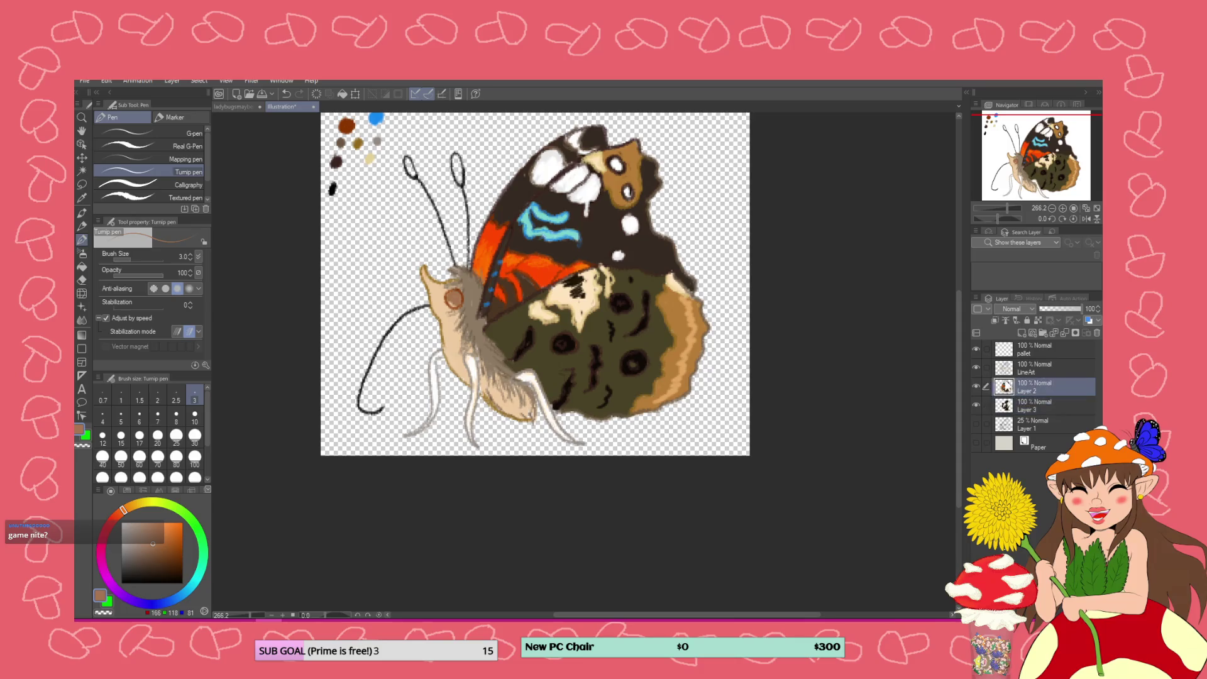
pyautogui.moveTo(449, 301); pyautogui.dragTo(457, 298)
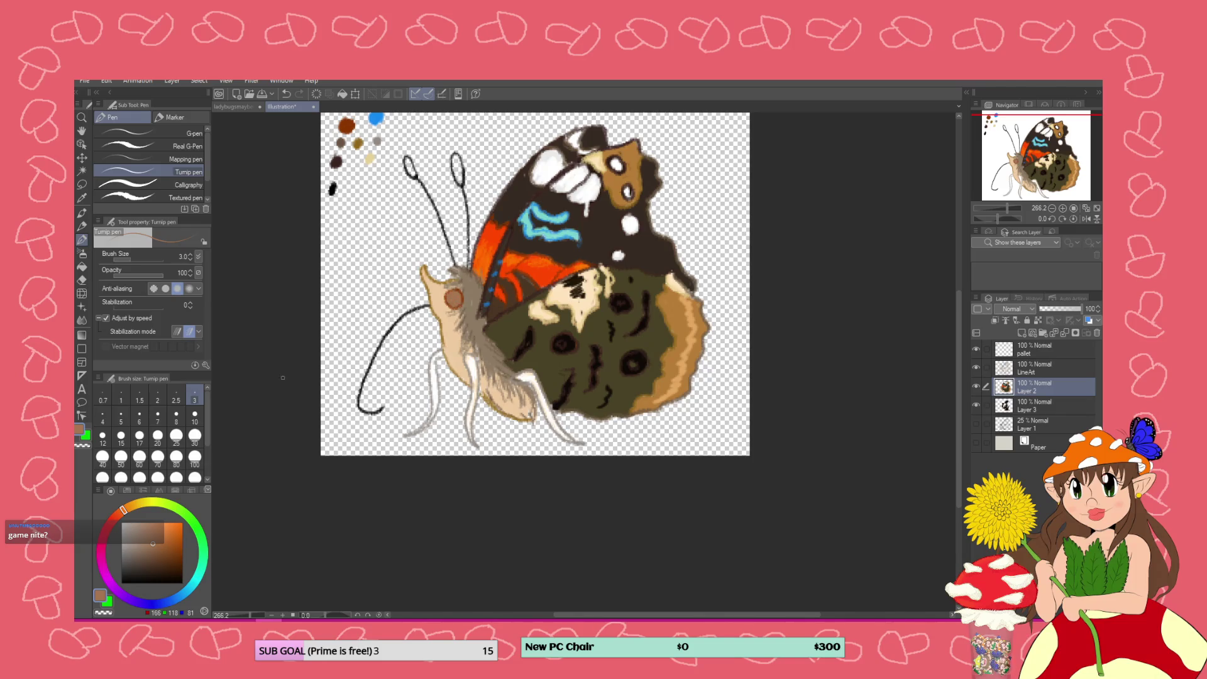
pyautogui.keyDown('alt'); pyautogui.click(459, 389); pyautogui.keyUp('alt')
pyautogui.moveTo(449, 296); pyautogui.dragTo(452, 291)
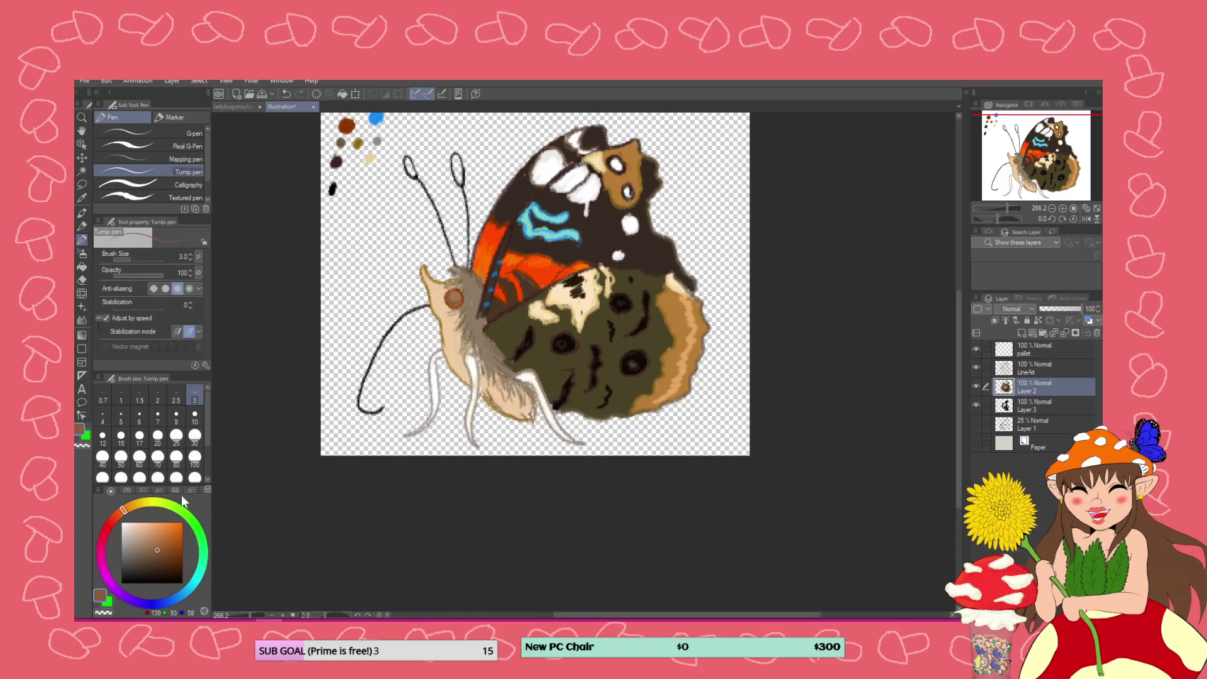
pyautogui.click(152, 556)
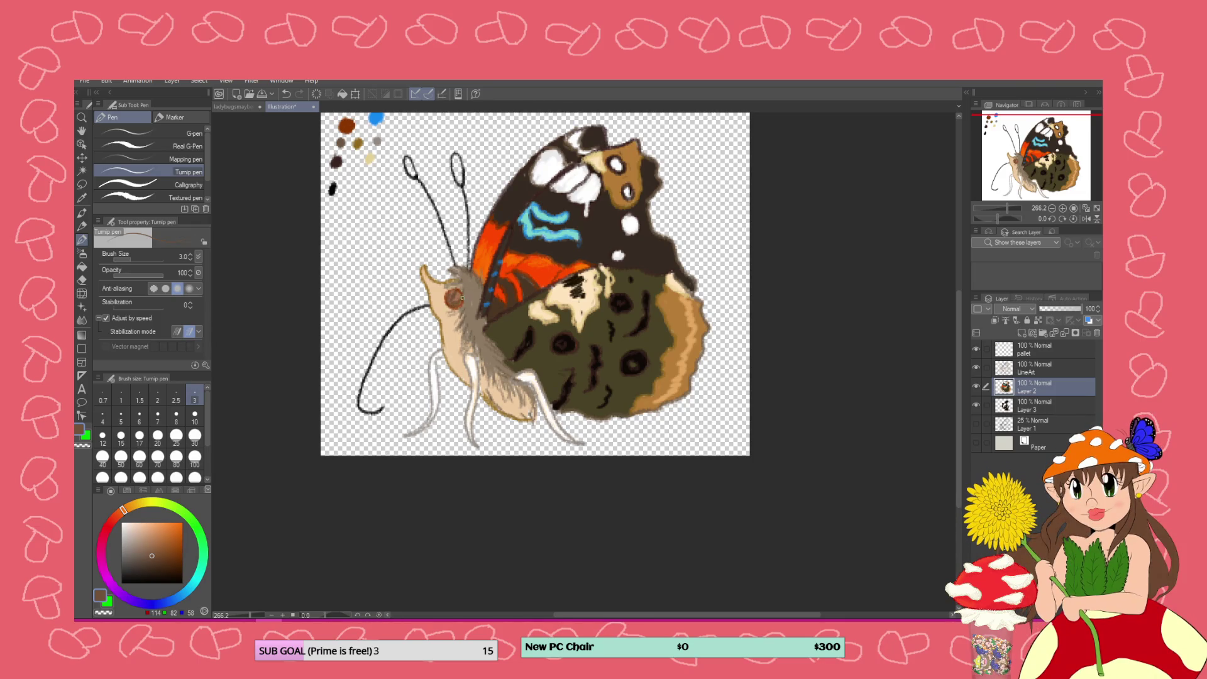
pyautogui.click(136, 523)
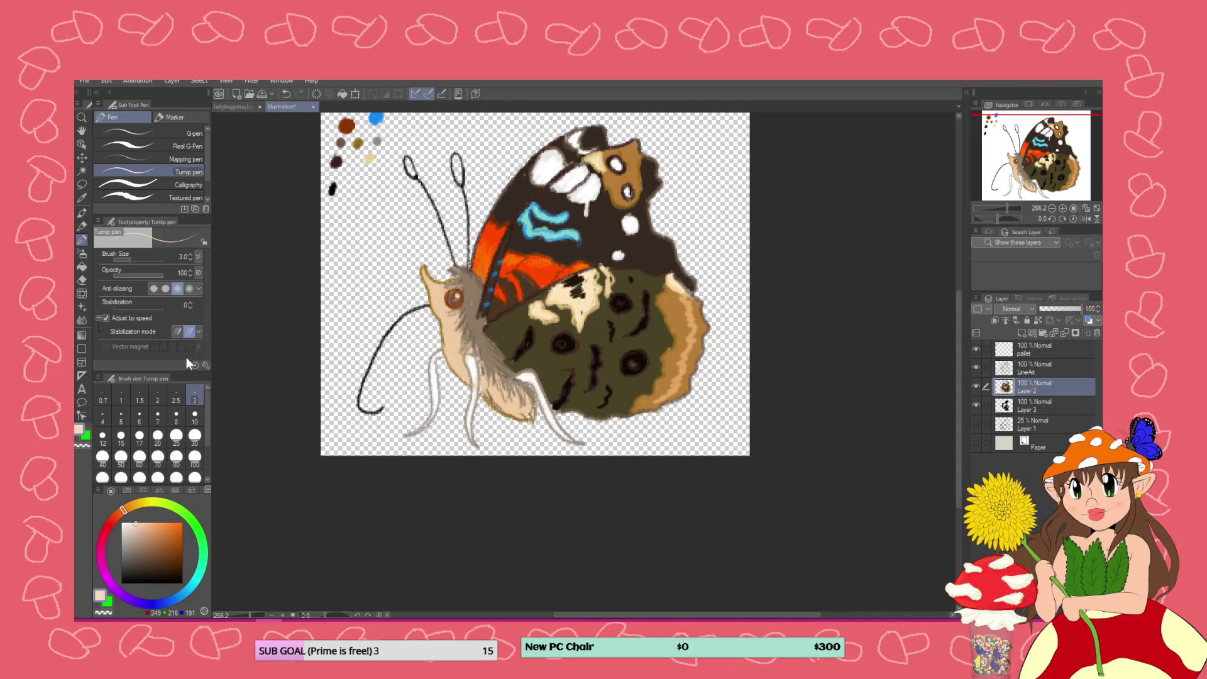
# Paint the antenna club tips dark brown-grey and hide the colour-swatch palette layer
pyautogui.click(129, 564)
pyautogui.moveTo(459, 176)
pyautogui.mouseDown()
pyautogui.moveTo(453, 154)
pyautogui.moveTo(456, 175)
pyautogui.moveTo(408, 158)
pyautogui.moveTo(416, 178)
pyautogui.mouseUp()
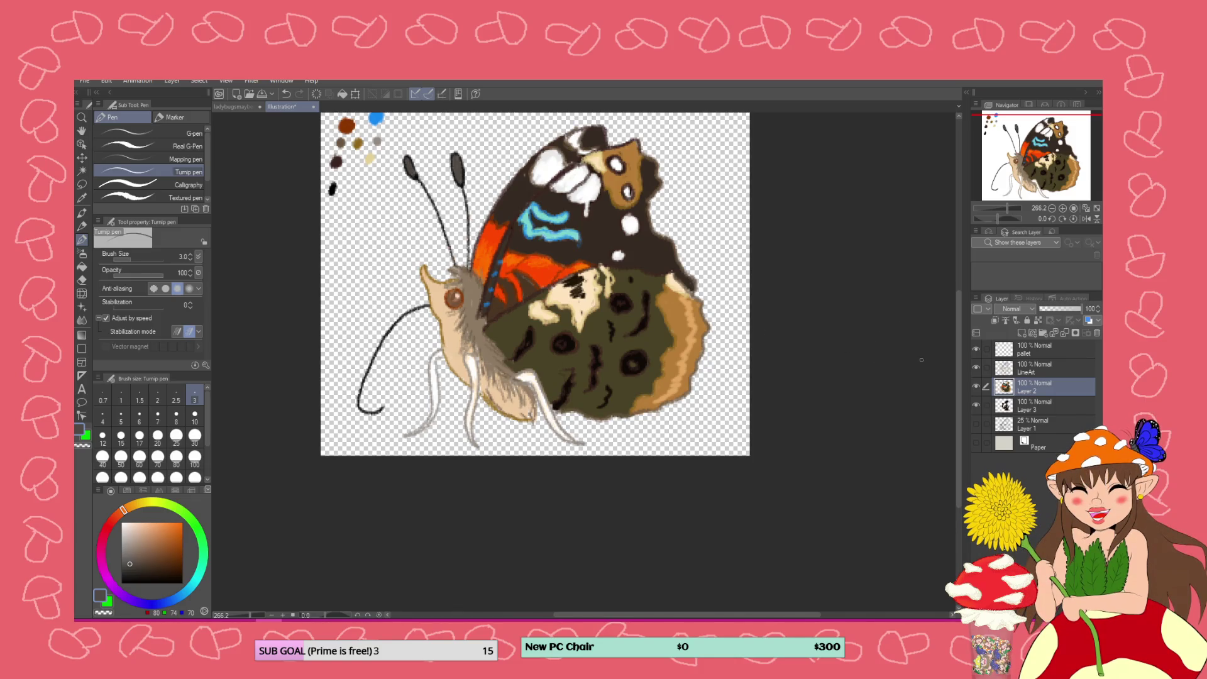
pyautogui.click(977, 348)
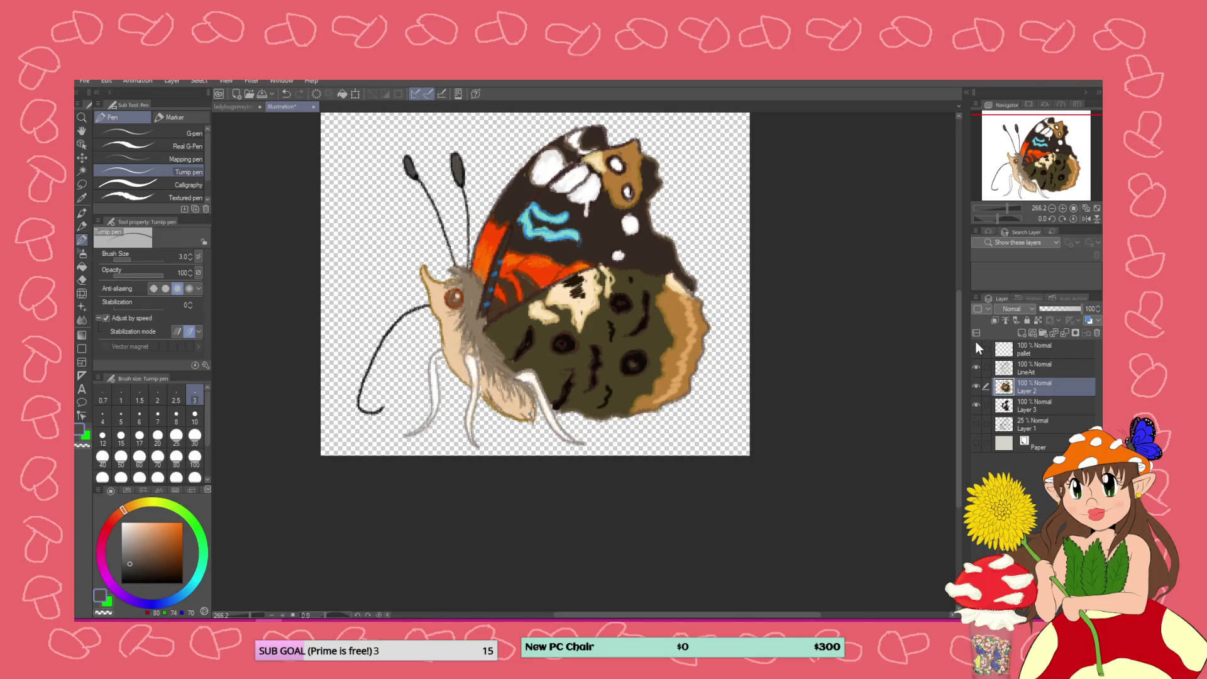
# Bring up the layer options menu for Layer 2
pyautogui.scroll(-4, 867, 302)
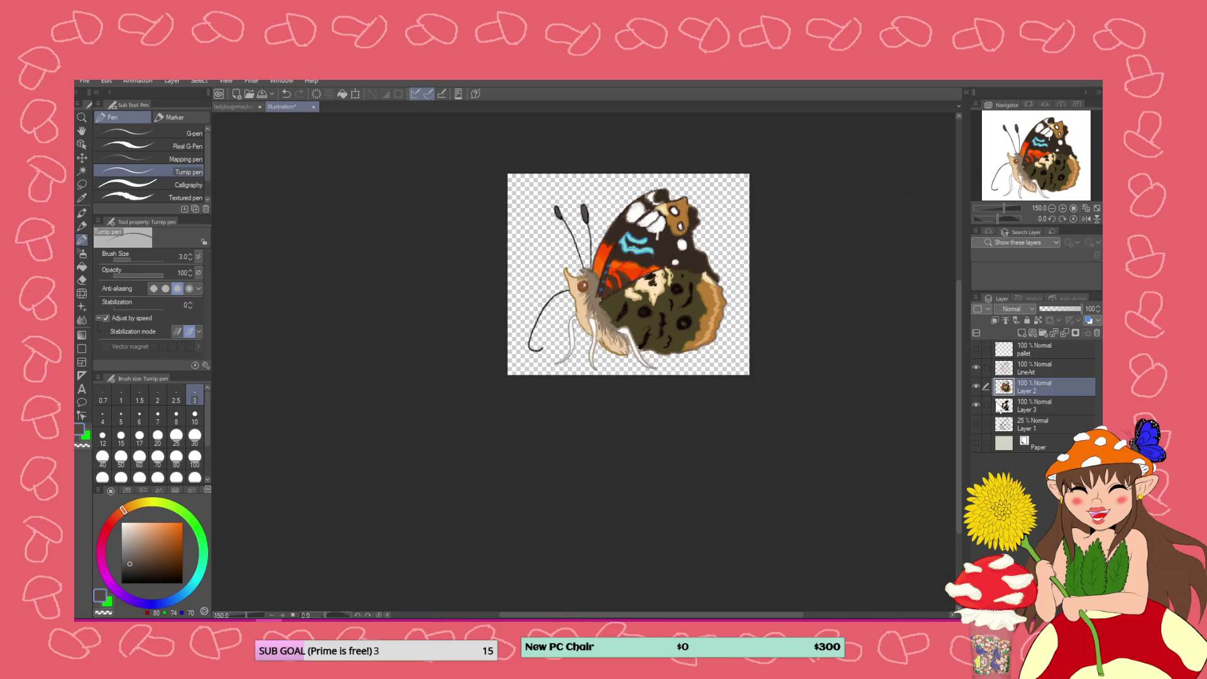
pyautogui.rightClick(1004, 386)
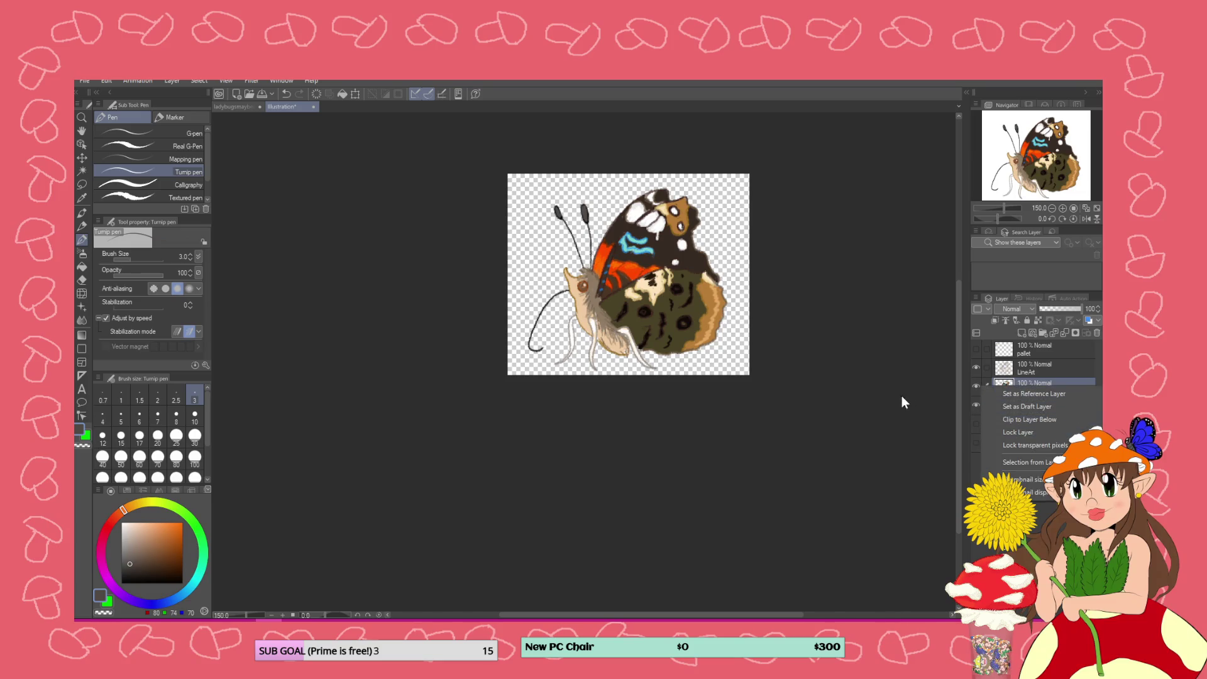
pyautogui.rightClick(1030, 390)
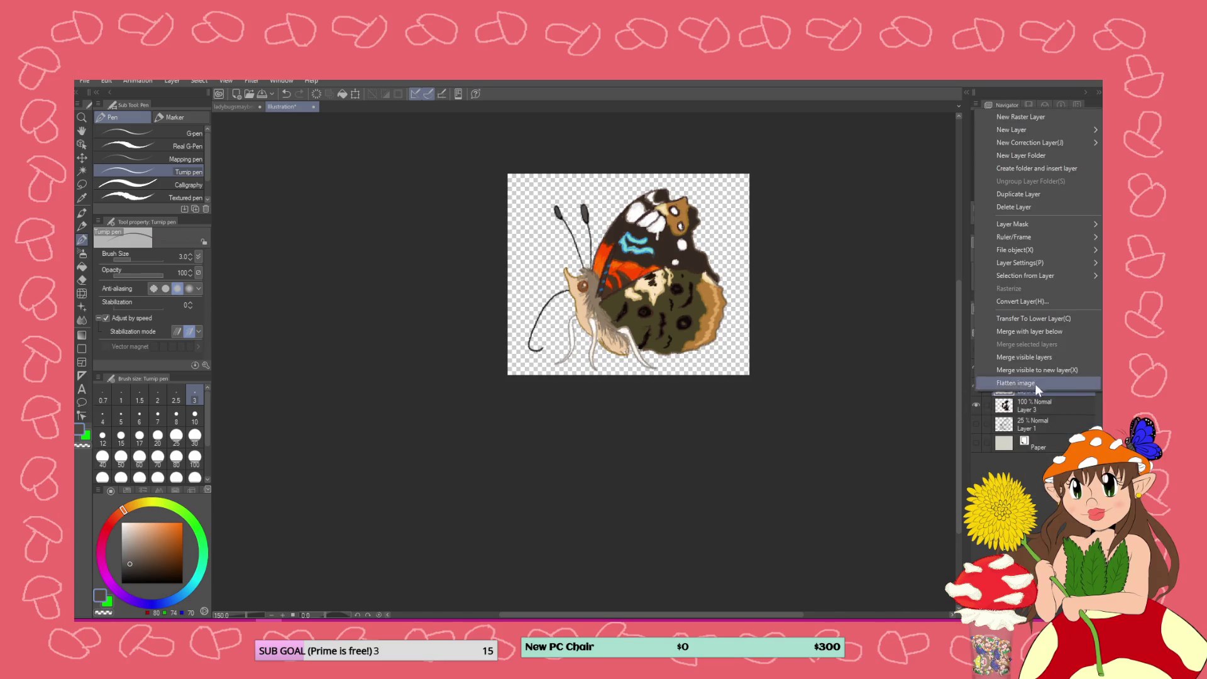
# Merge Layer 2 into Layer 3, pick a pale warm grey, then alt-tab to the cat photo
pyautogui.click(1047, 332)
pyautogui.scroll(5, 648, 302)
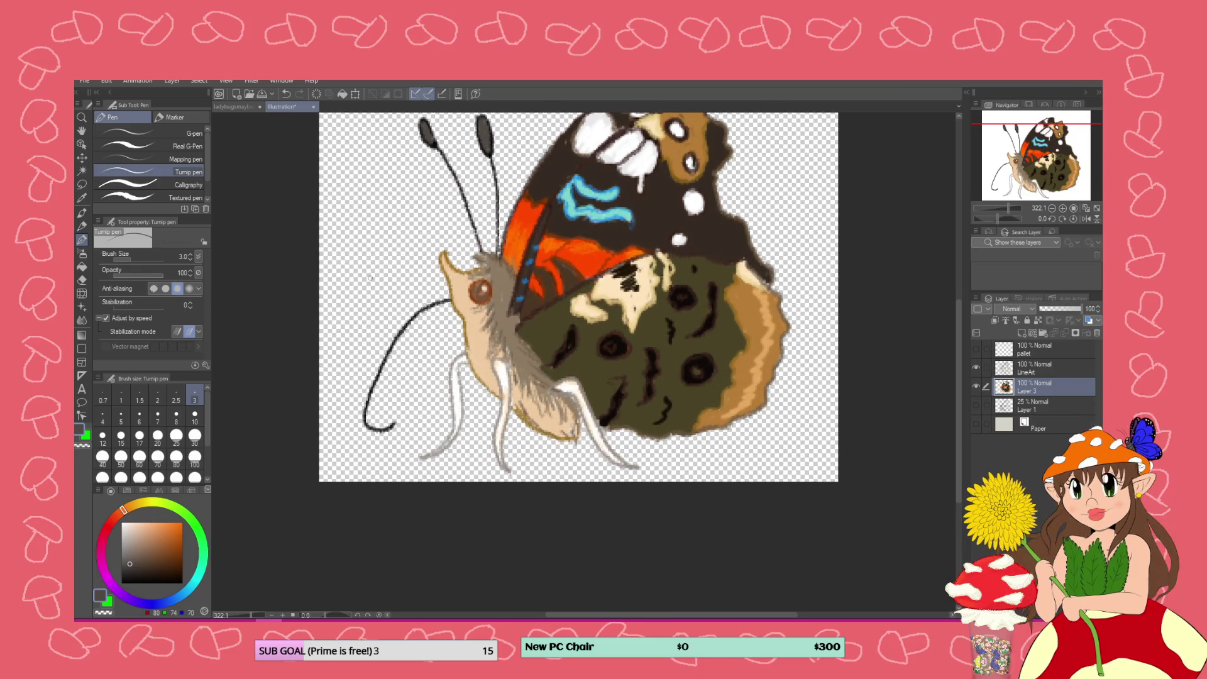
pyautogui.click(121, 540)
pyautogui.moveTo(115, 538)
pyautogui.mouseDown()
pyautogui.moveTo(112, 517)
pyautogui.moveTo(111, 531)
pyautogui.mouseUp()
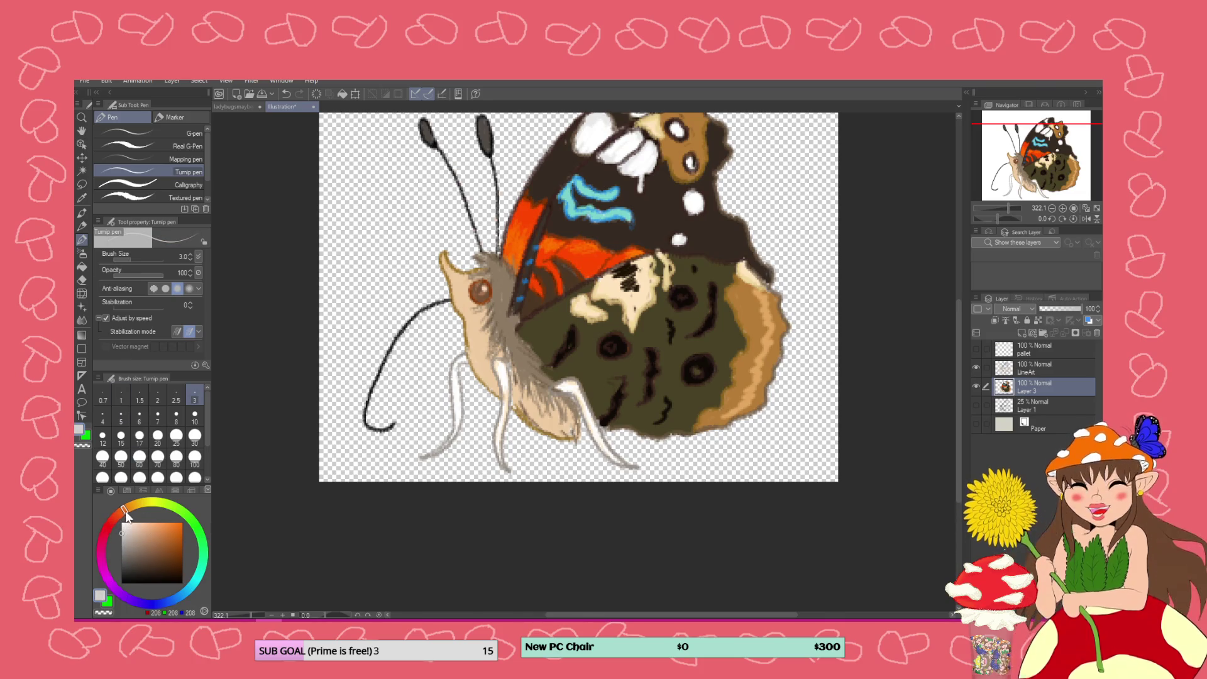
pyautogui.click(133, 505)
pyautogui.click(131, 533)
pyautogui.click(131, 535)
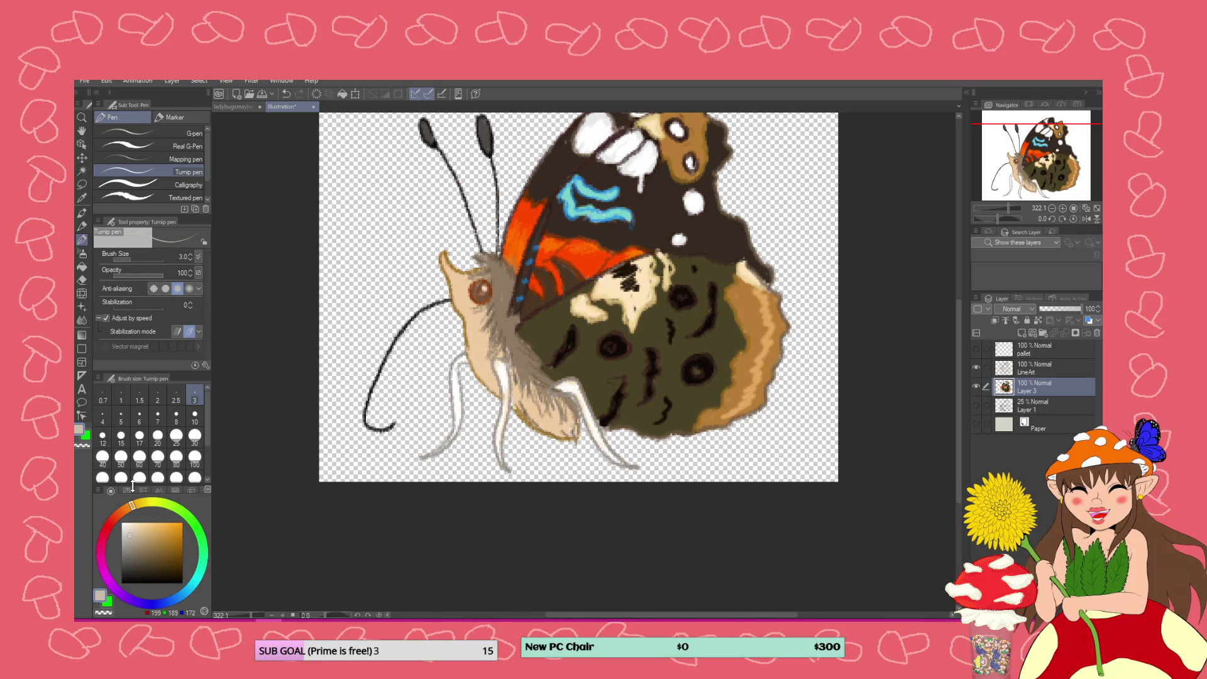
pyautogui.hotkey('alt', 'Tab')
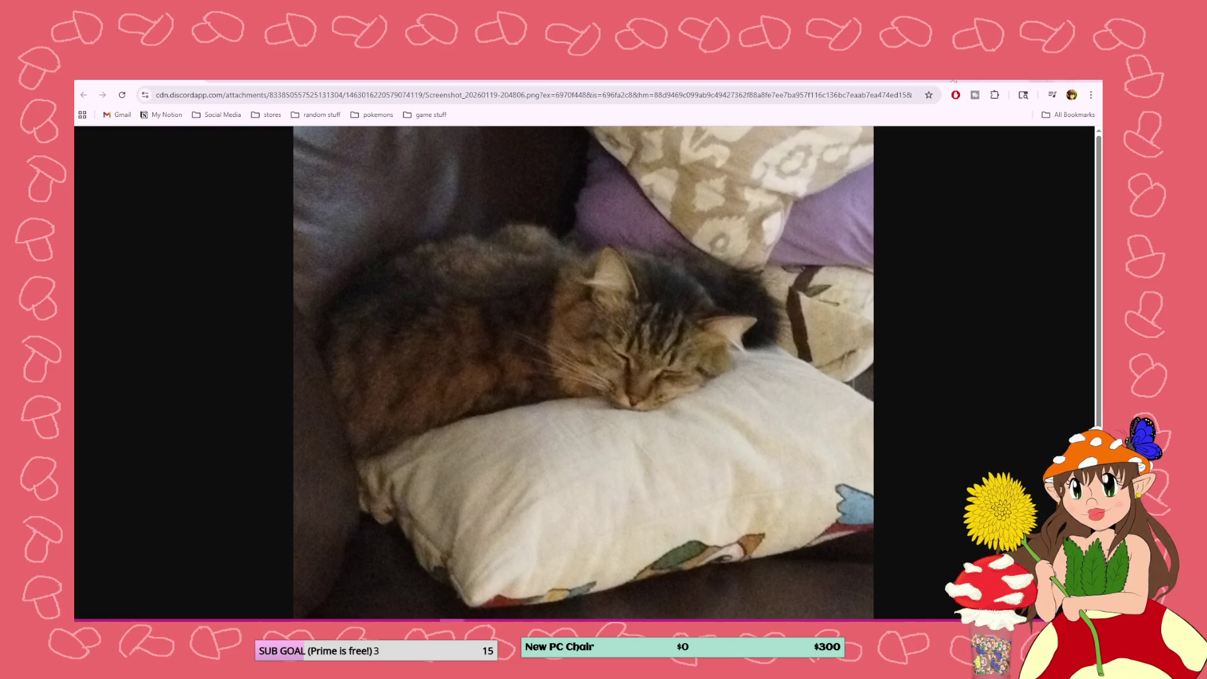
pyautogui.hotkey('alt', 'Tab')
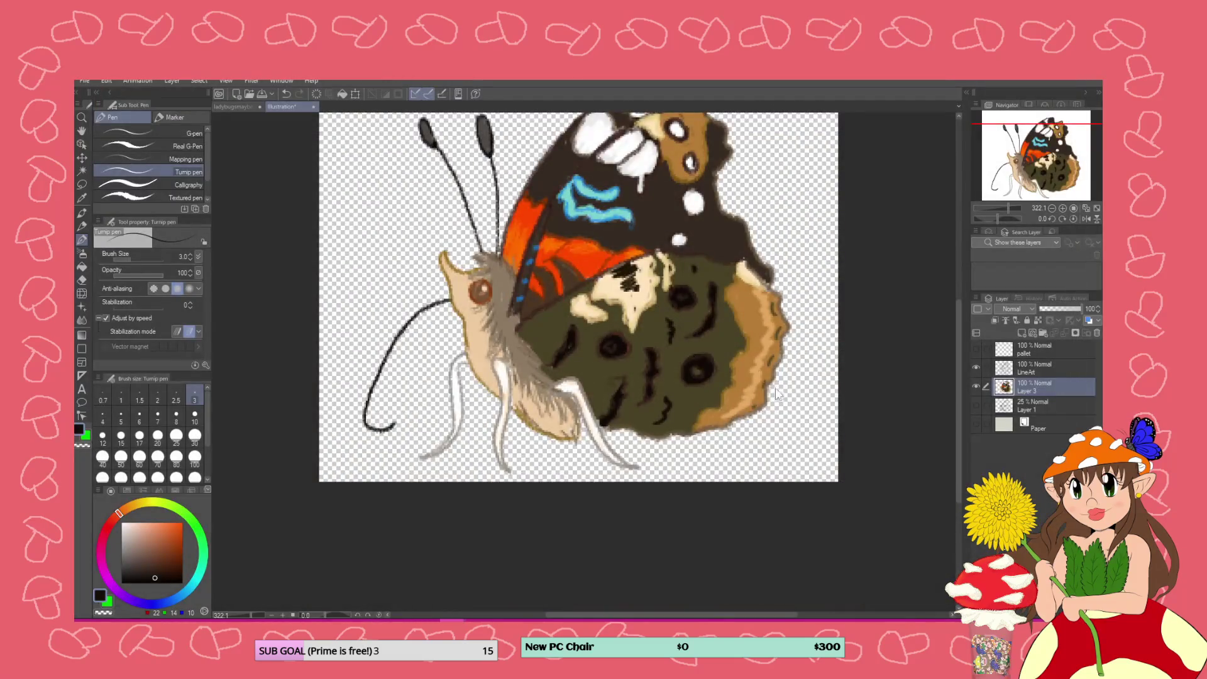
# Pick a light pinkish-tan and brush it down the front leg's left edge
pyautogui.scroll(-3, 584, 286)
pyautogui.scroll(2, 582, 281)
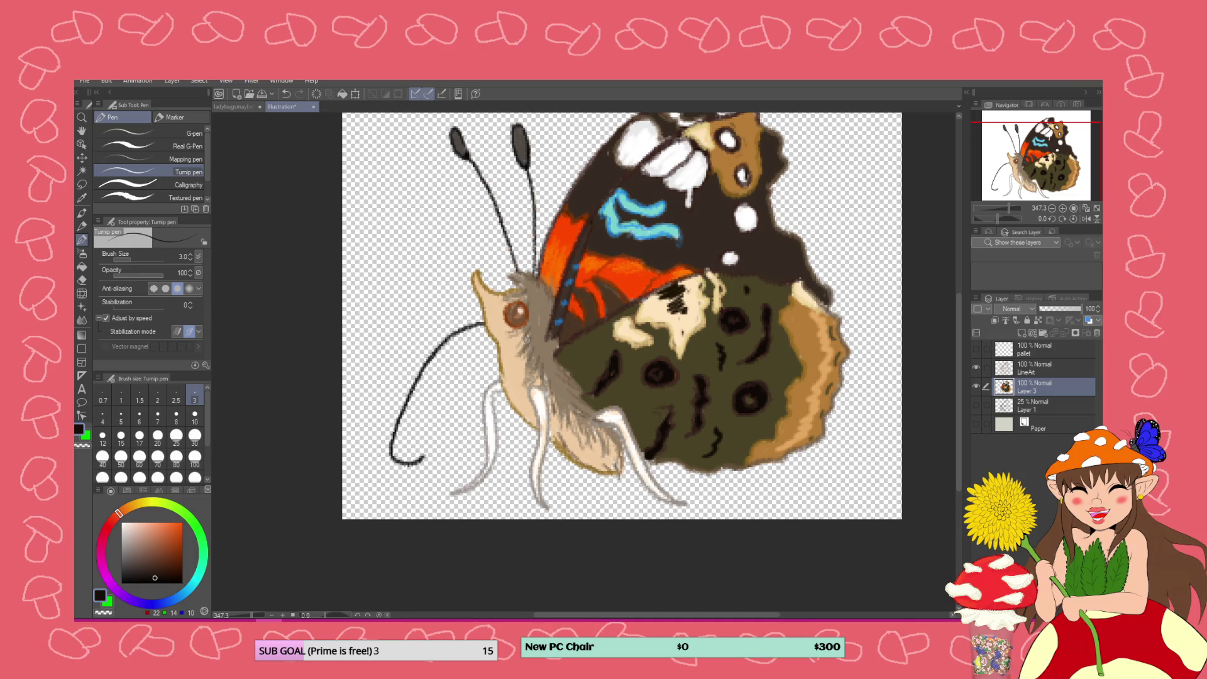
pyautogui.scroll(-3, 622, 316)
pyautogui.scroll(2, 614, 302)
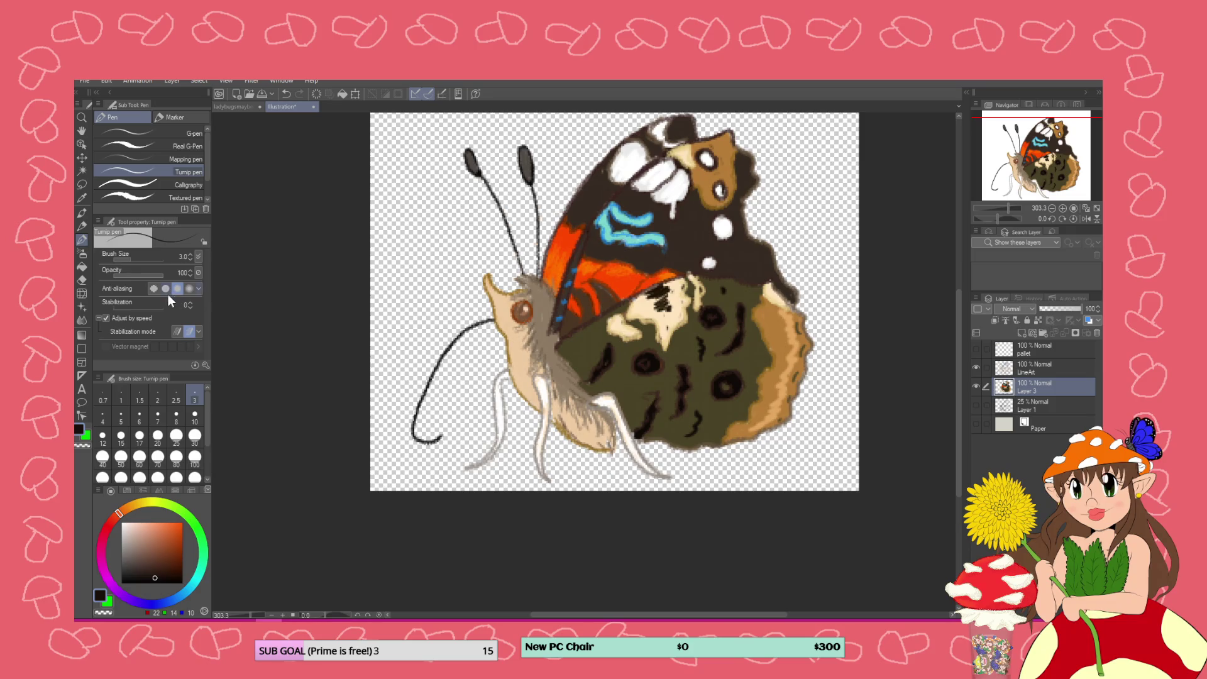
pyautogui.scroll(1, 385, 377)
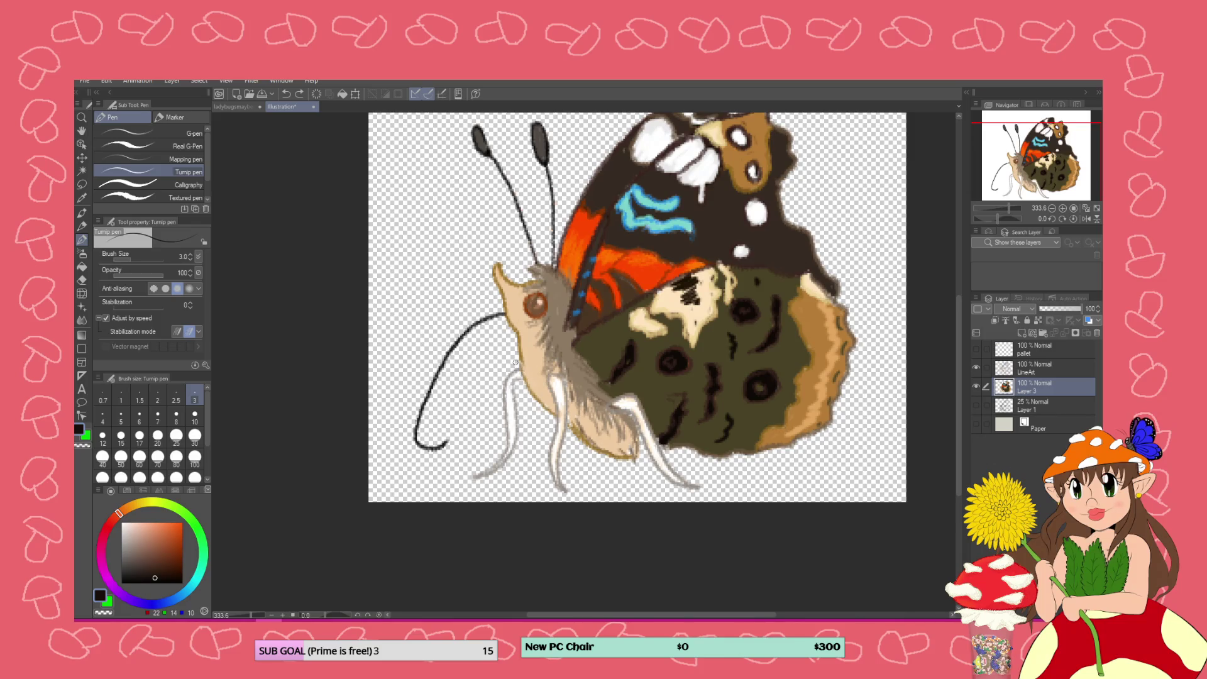
pyautogui.click(151, 534)
pyautogui.moveTo(140, 540); pyautogui.dragTo(141, 536)
pyautogui.moveTo(529, 369)
pyautogui.mouseDown()
pyautogui.moveTo(509, 383)
pyautogui.moveTo(508, 453)
pyautogui.mouseUp()
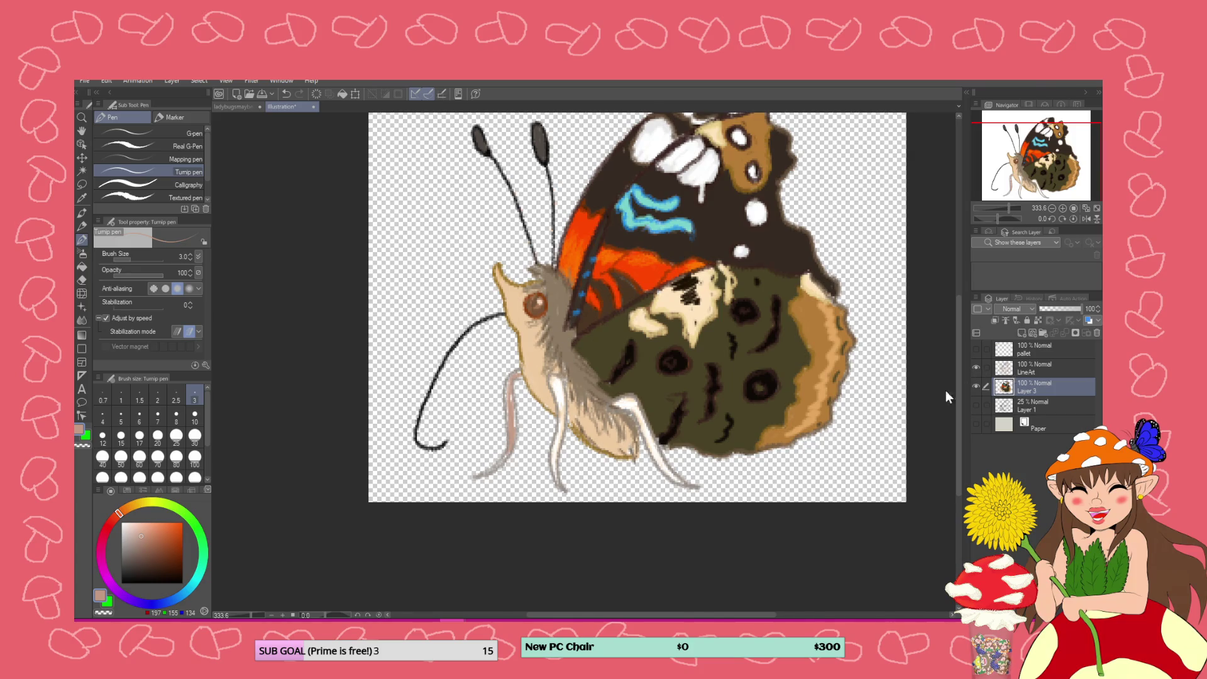
pyautogui.scroll(1, 547, 353)
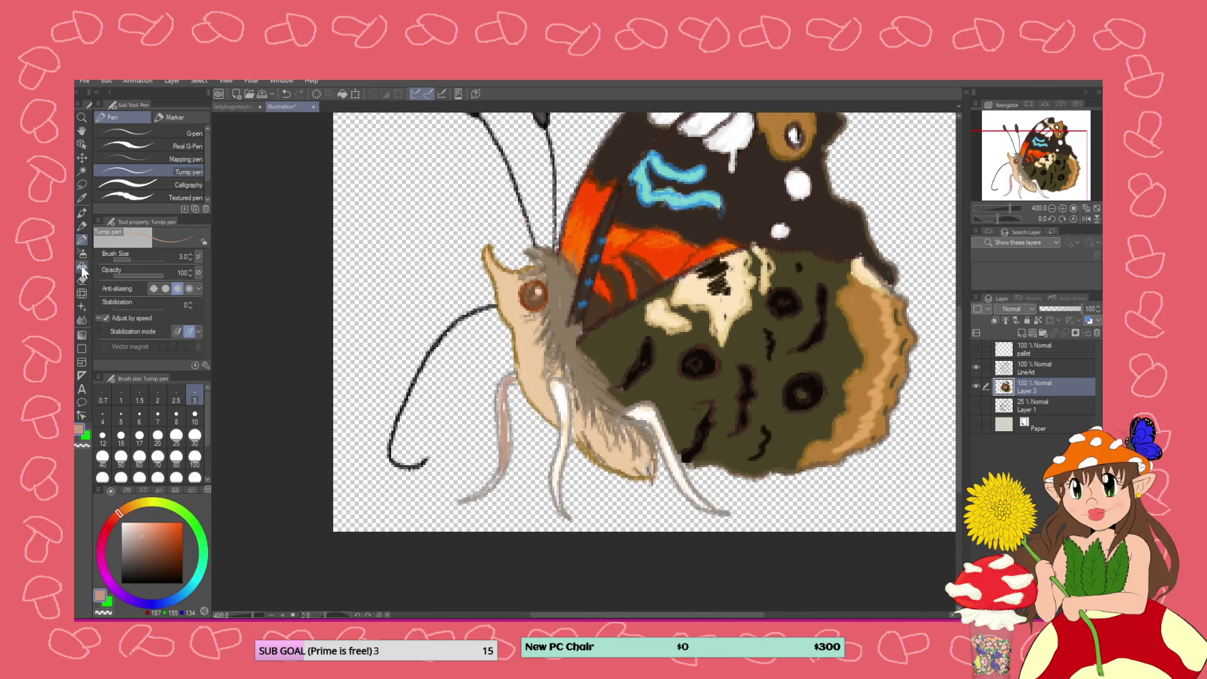
# Try filling the thorax with dark brown, then undo it
pyautogui.press('g')
pyautogui.click(152, 553)
pyautogui.click(148, 559)
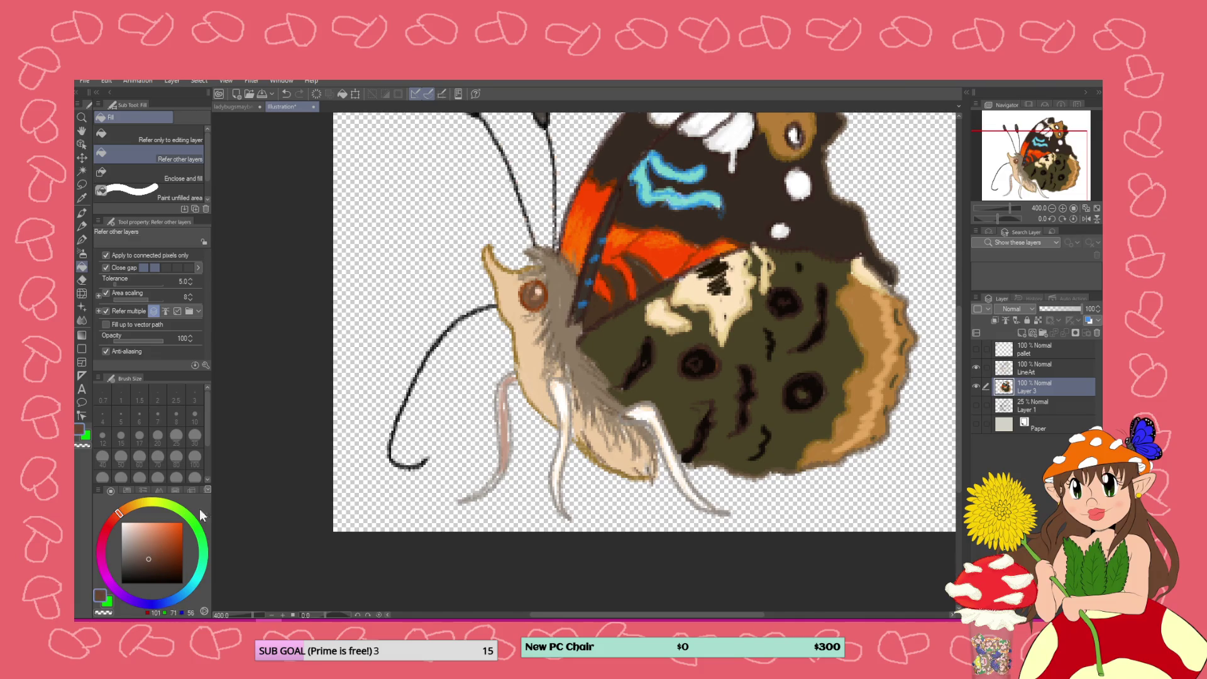
pyautogui.click(573, 354)
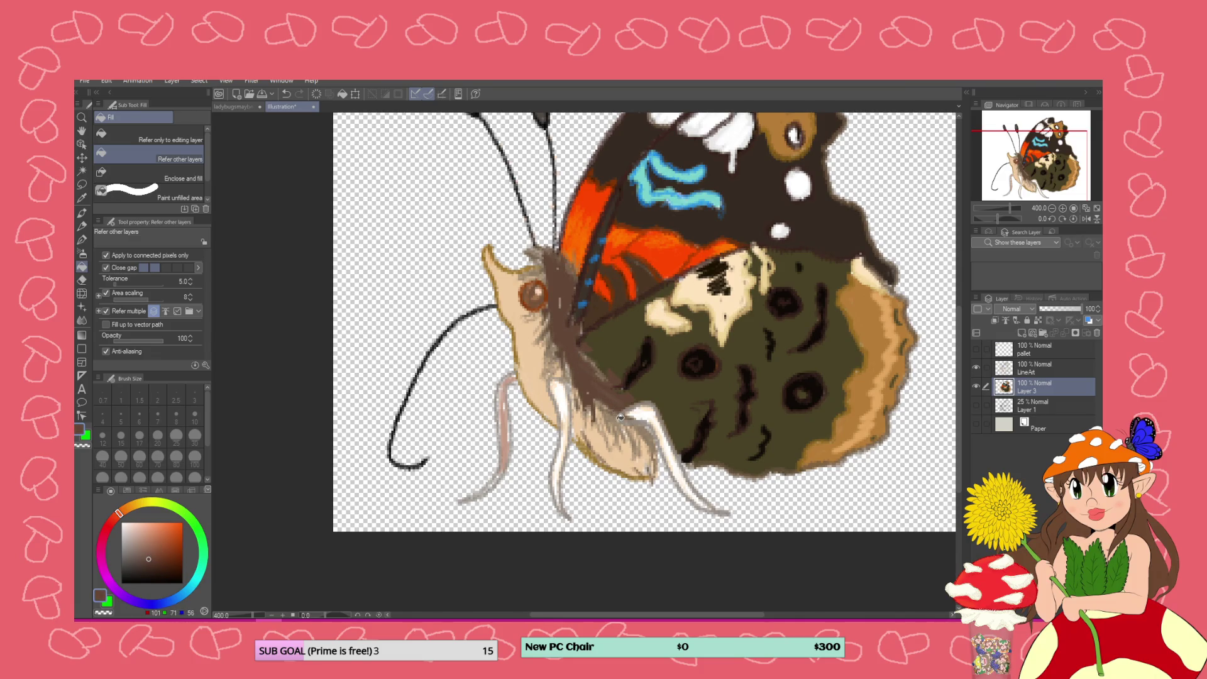
pyautogui.hotkey('ctrl', 'z')
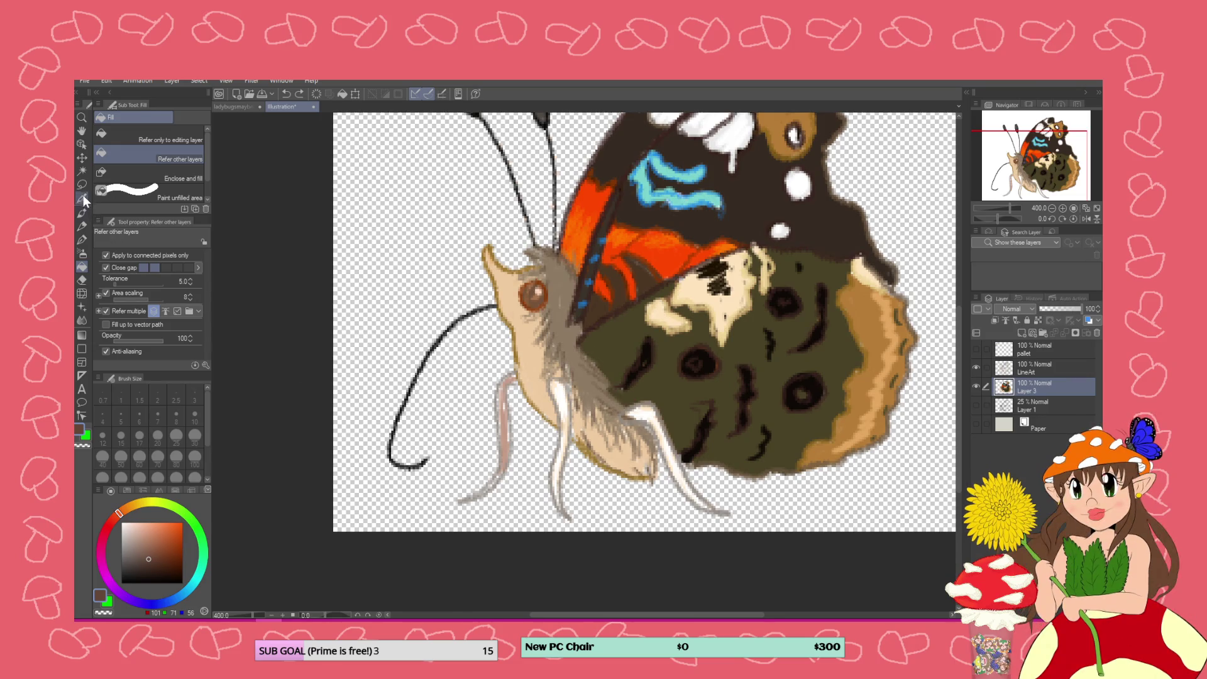
# Eyedrop the olive green from the hindwing and fill the gap between body and wing
pyautogui.click(83, 197)
pyautogui.click(657, 345)
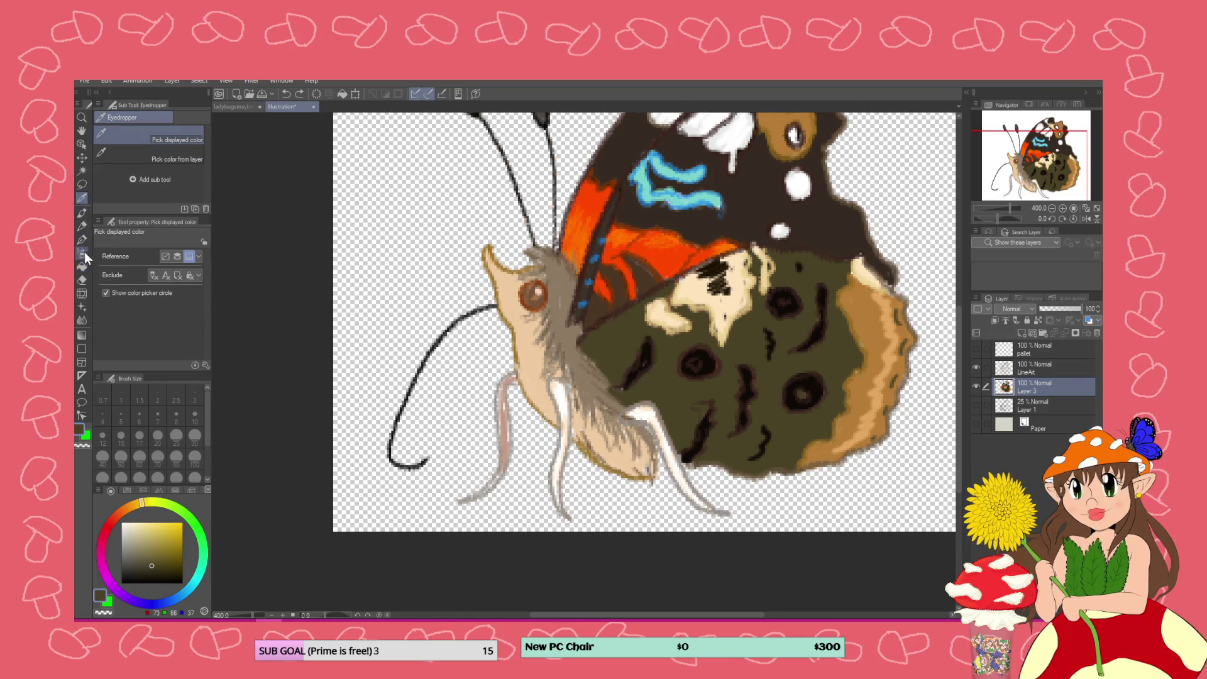
pyautogui.click(160, 562)
pyautogui.click(162, 565)
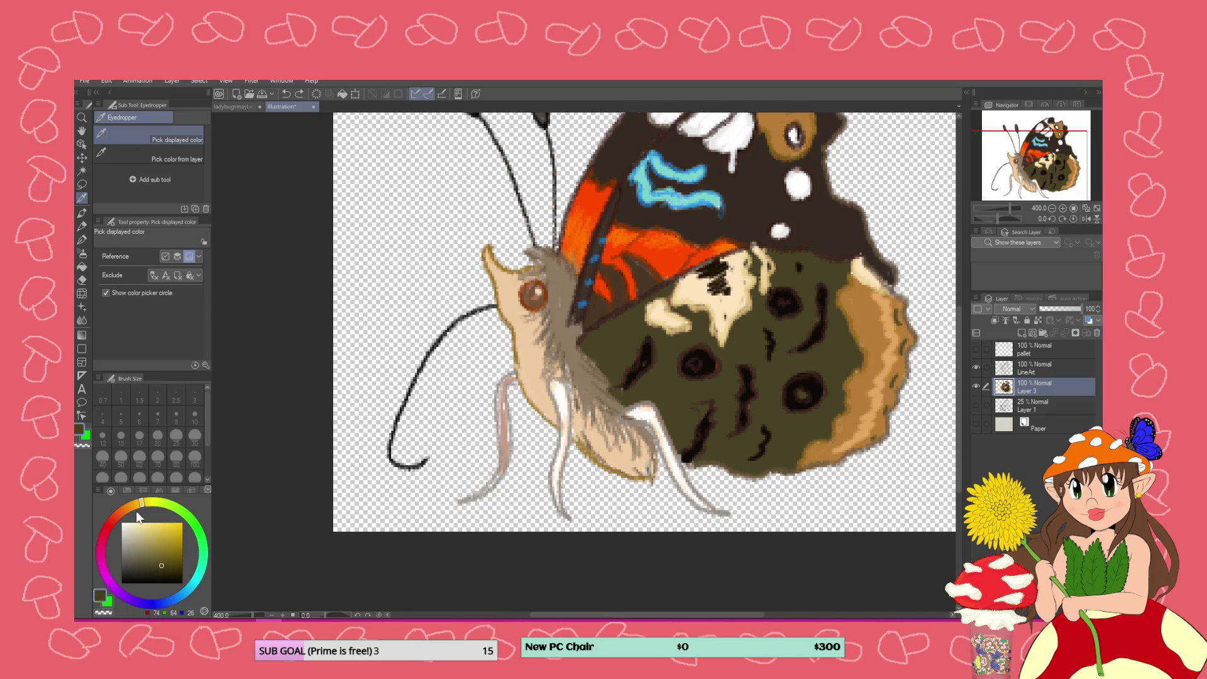
pyautogui.click(81, 267)
pyautogui.click(567, 280)
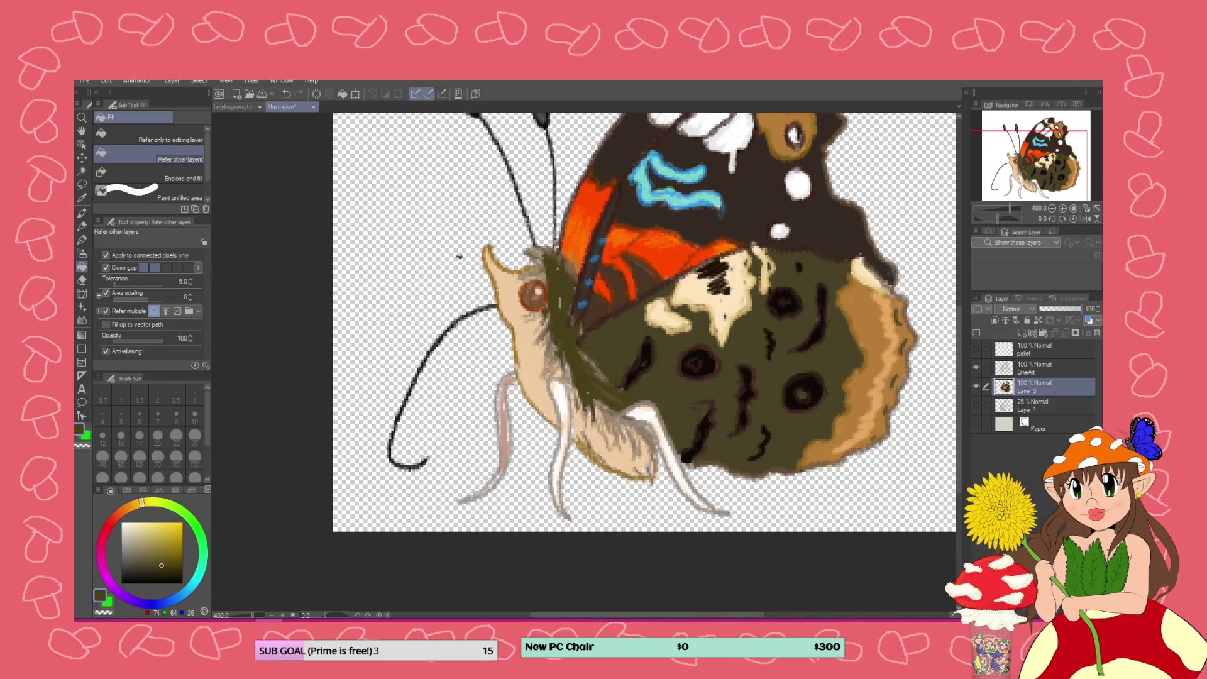
# Brush olive fur over the grey by the head and below the eye, plus darker strokes
pyautogui.click(83, 239)
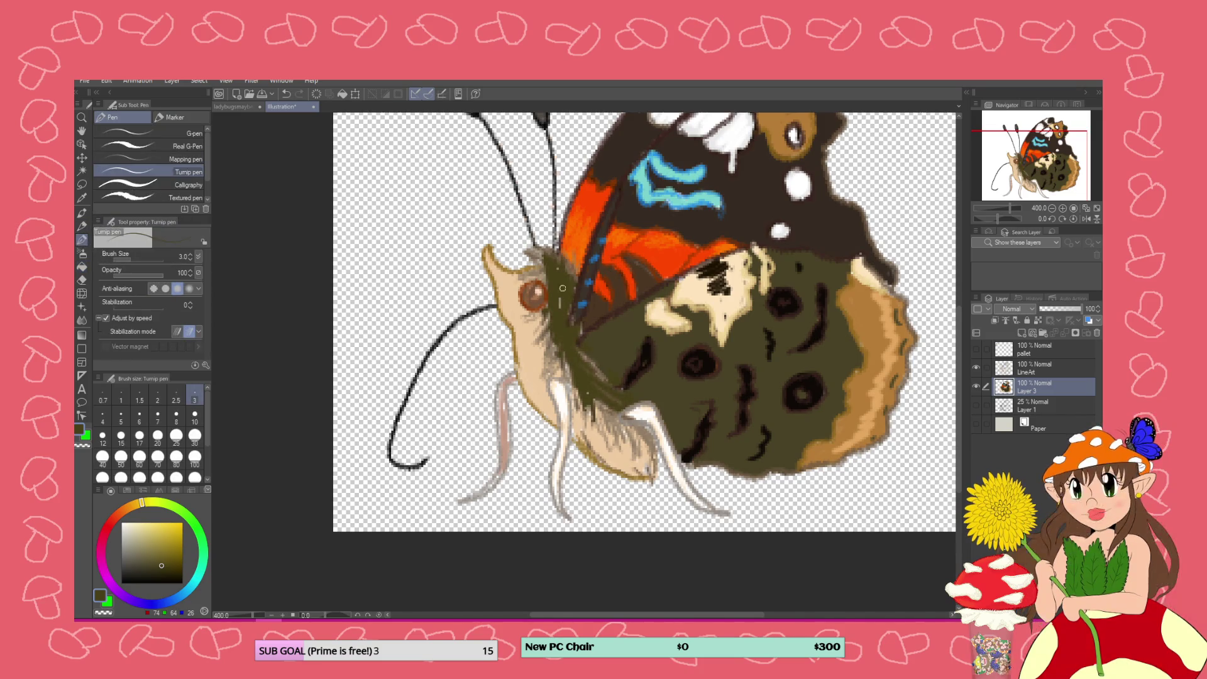
pyautogui.moveTo(553, 269)
pyautogui.mouseDown()
pyautogui.moveTo(572, 271)
pyautogui.moveTo(573, 258)
pyautogui.moveTo(533, 256)
pyautogui.moveTo(544, 264)
pyautogui.mouseUp()
pyautogui.moveTo(550, 333)
pyautogui.mouseDown()
pyautogui.moveTo(545, 372)
pyautogui.moveTo(558, 347)
pyautogui.moveTo(558, 379)
pyautogui.moveTo(641, 449)
pyautogui.moveTo(638, 436)
pyautogui.mouseUp()
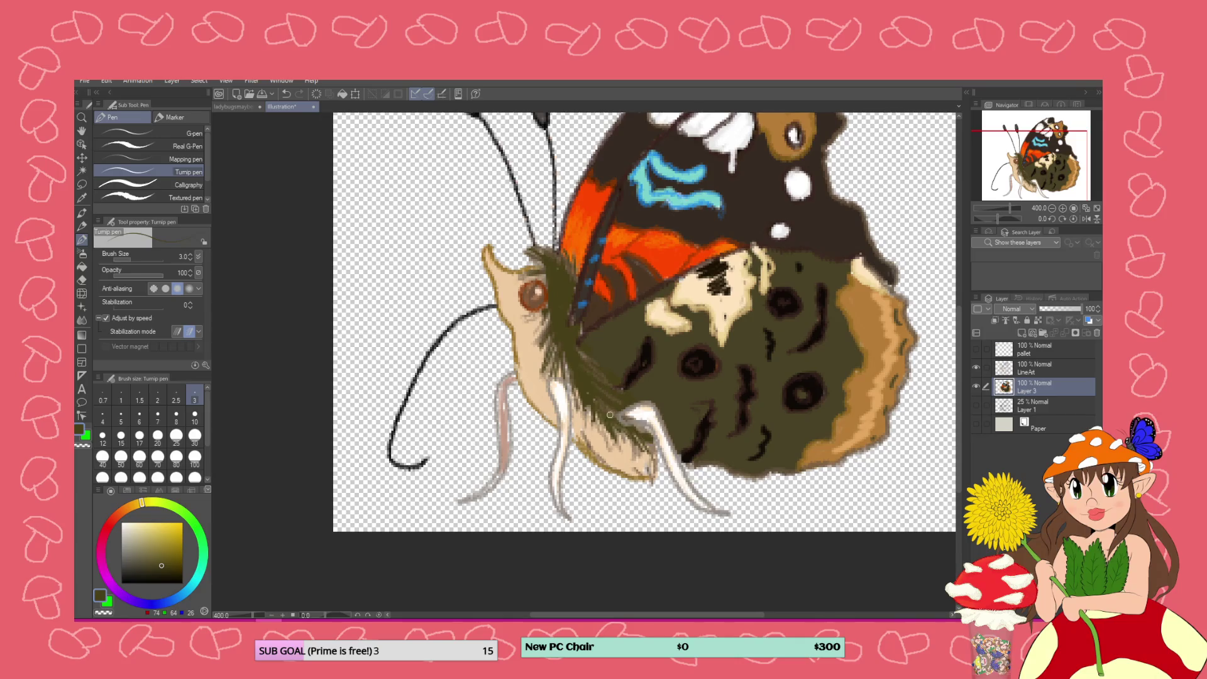
pyautogui.moveTo(154, 565); pyautogui.dragTo(138, 567)
pyautogui.moveTo(565, 337)
pyautogui.mouseDown()
pyautogui.moveTo(558, 372)
pyautogui.moveTo(543, 361)
pyautogui.mouseUp()
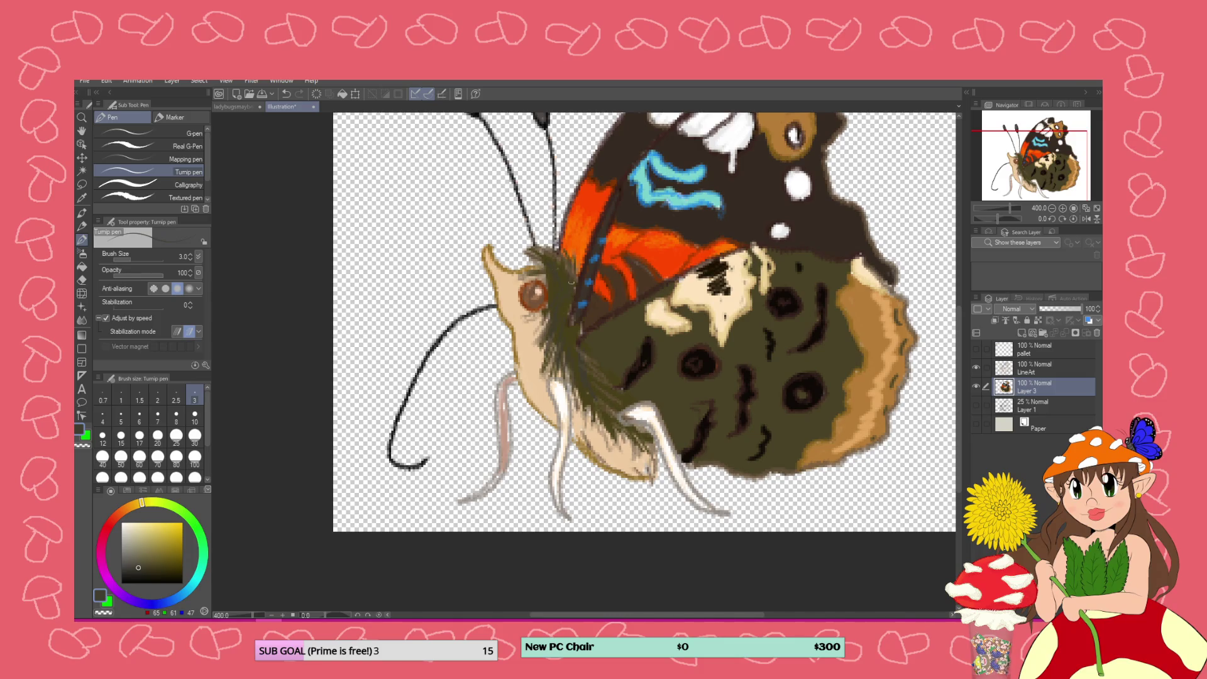
# Add near-black fur strokes by the head and lower on the thorax
pyautogui.click(121, 561)
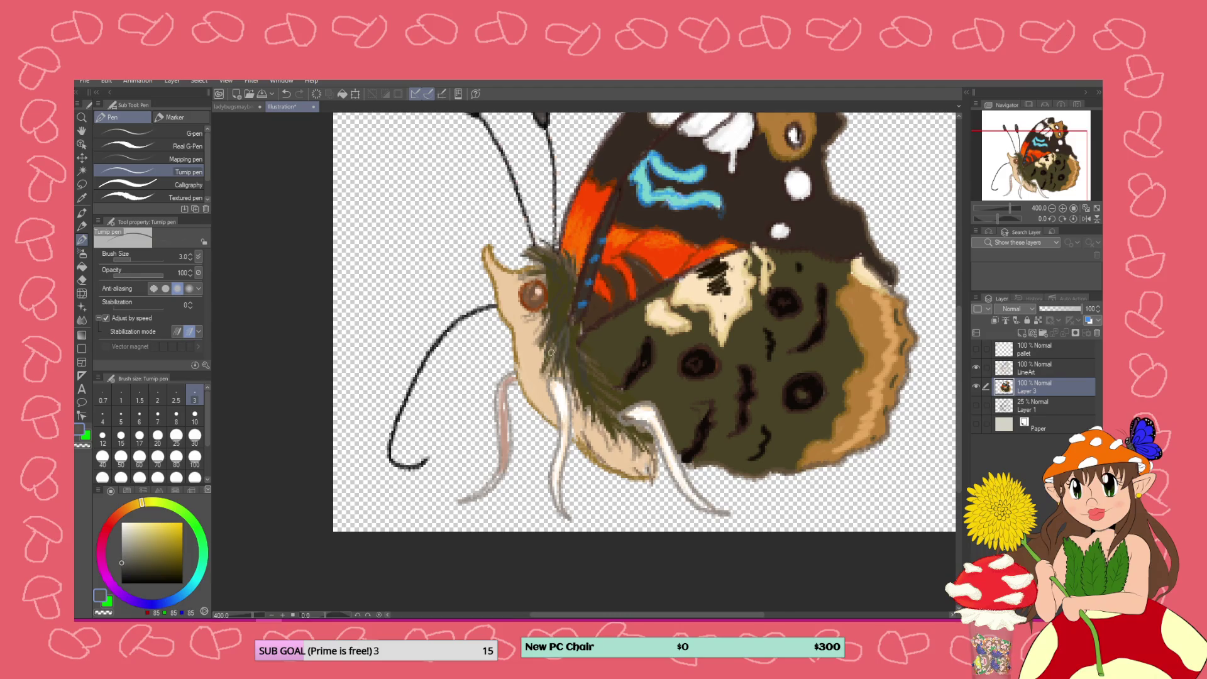
pyautogui.click(122, 569)
pyautogui.moveTo(572, 316)
pyautogui.mouseDown()
pyautogui.moveTo(557, 346)
pyautogui.moveTo(545, 327)
pyautogui.mouseUp()
pyautogui.moveTo(555, 286); pyautogui.dragTo(535, 252)
pyautogui.moveTo(576, 358)
pyautogui.mouseDown()
pyautogui.moveTo(614, 429)
pyautogui.moveTo(585, 418)
pyautogui.mouseUp()
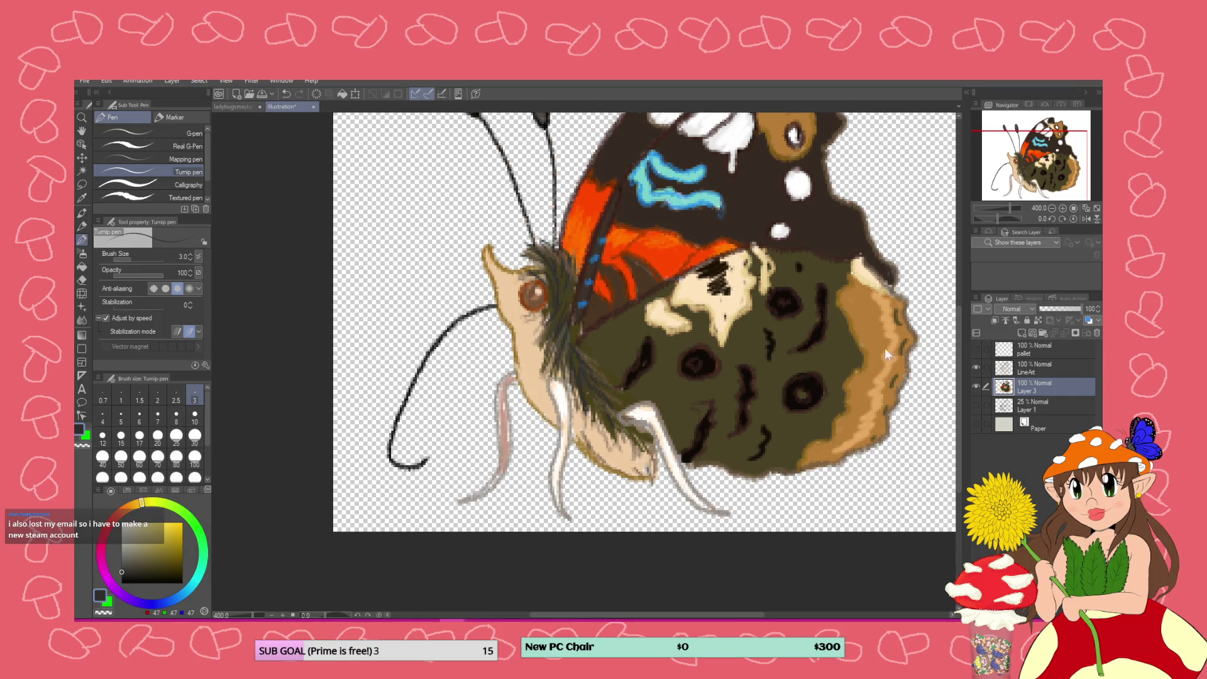
# Sample a brown from the wing and darken it for the veins
pyautogui.scroll(-2, 855, 346)
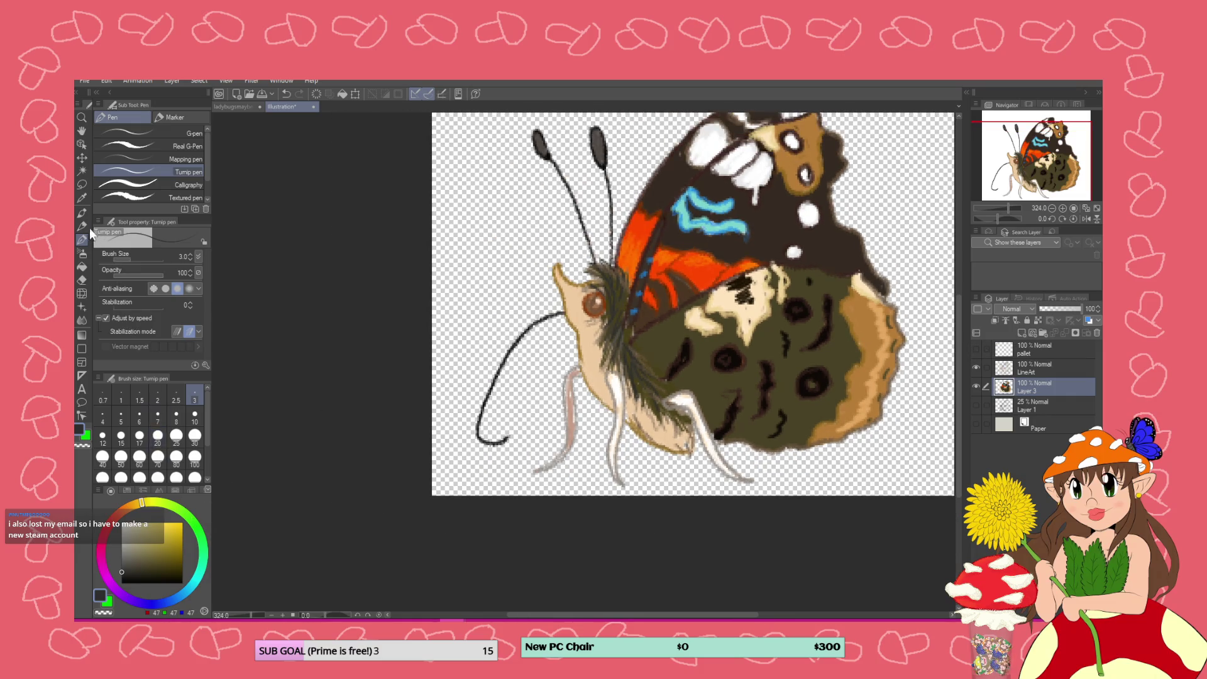
pyautogui.click(82, 198)
pyautogui.click(864, 319)
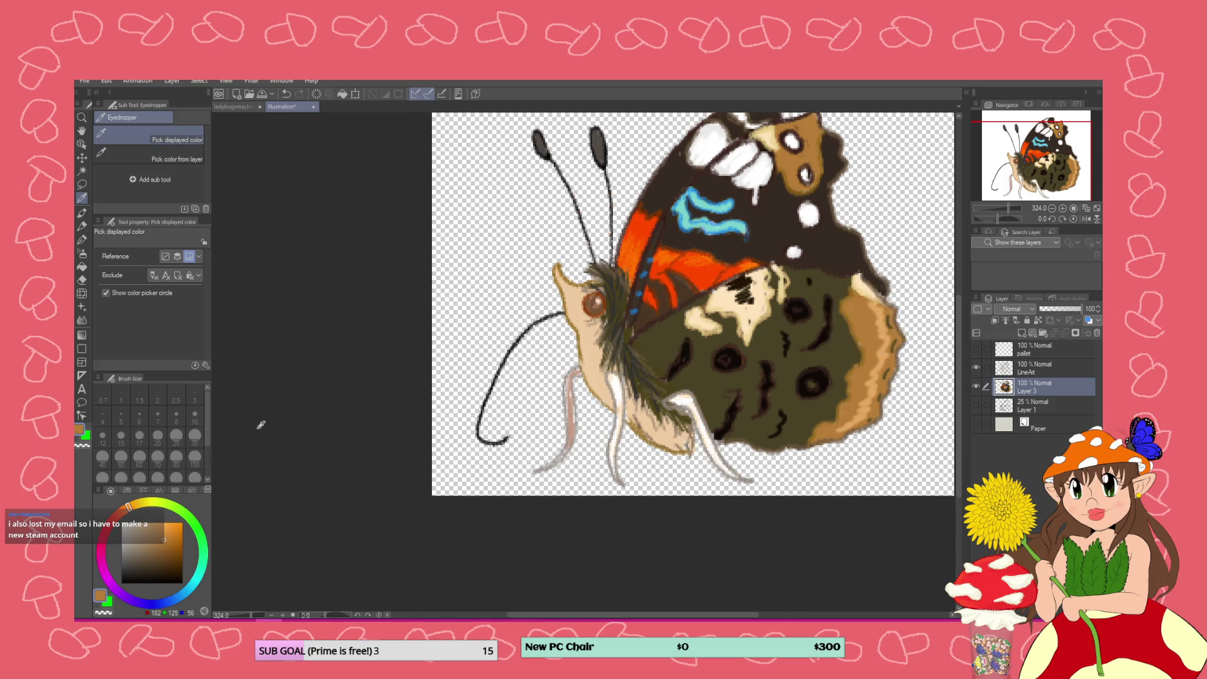
pyautogui.click(155, 552)
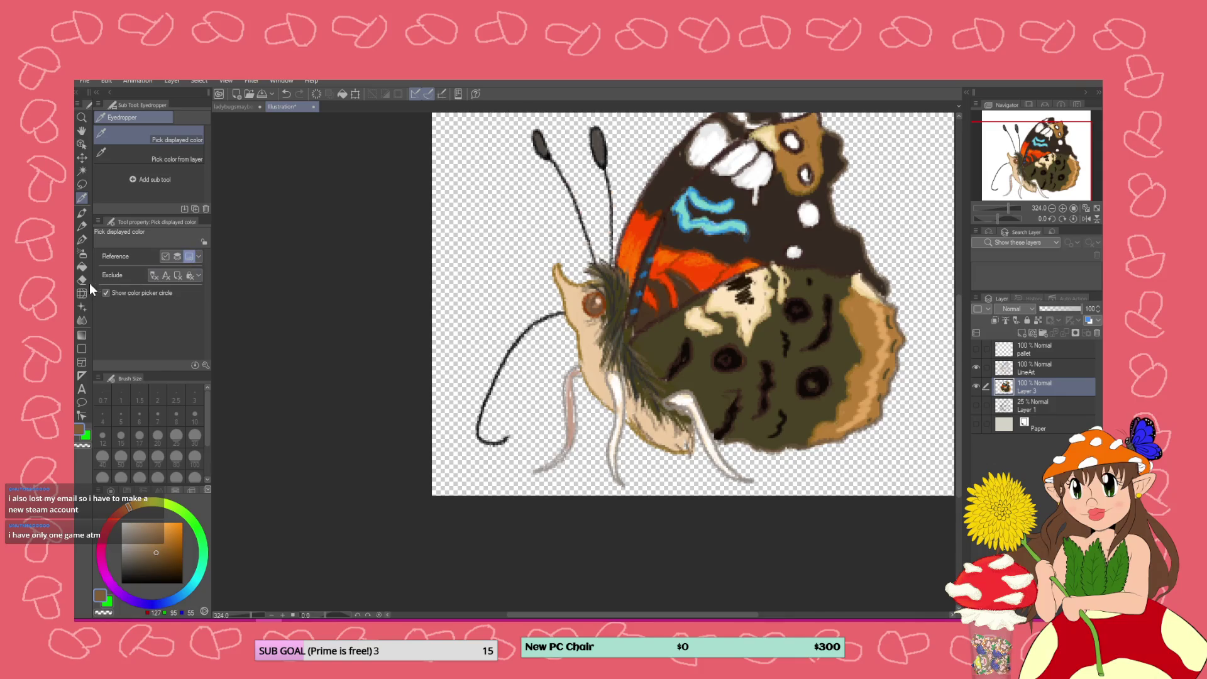
# With the Mechanical pencil, draw wiggly vein lines across the hindwing around the cream patch
pyautogui.click(81, 226)
pyautogui.click(81, 239)
pyautogui.click(82, 227)
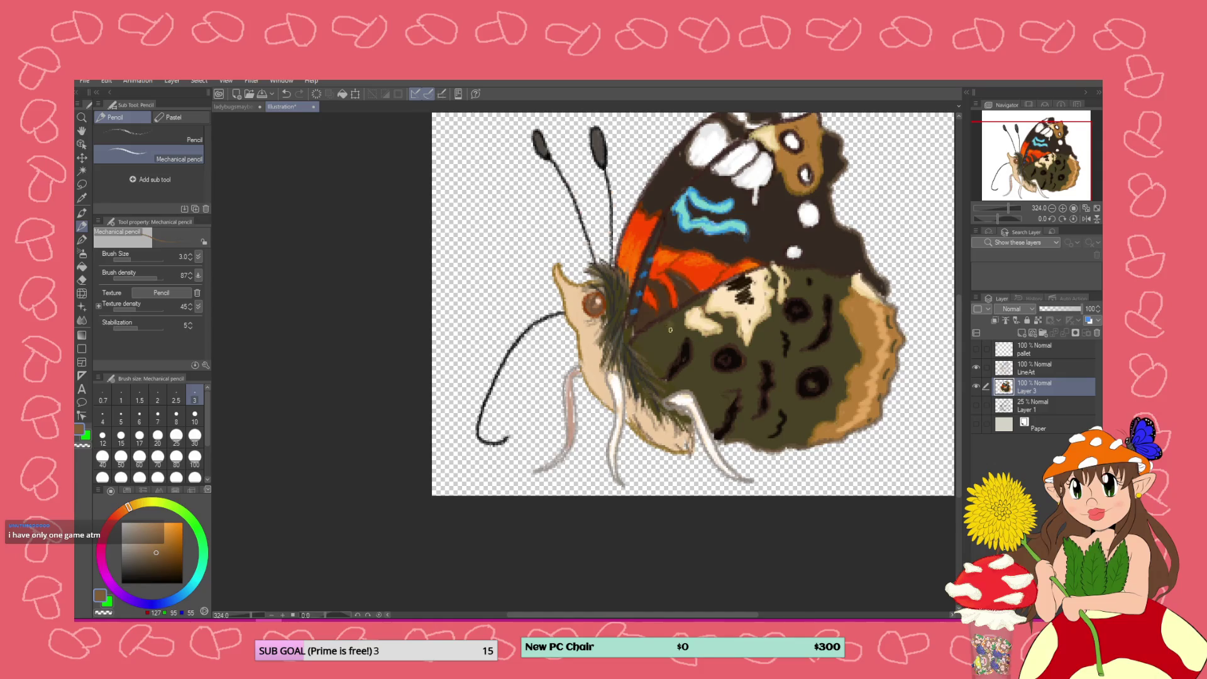
pyautogui.moveTo(787, 376); pyautogui.dragTo(784, 400)
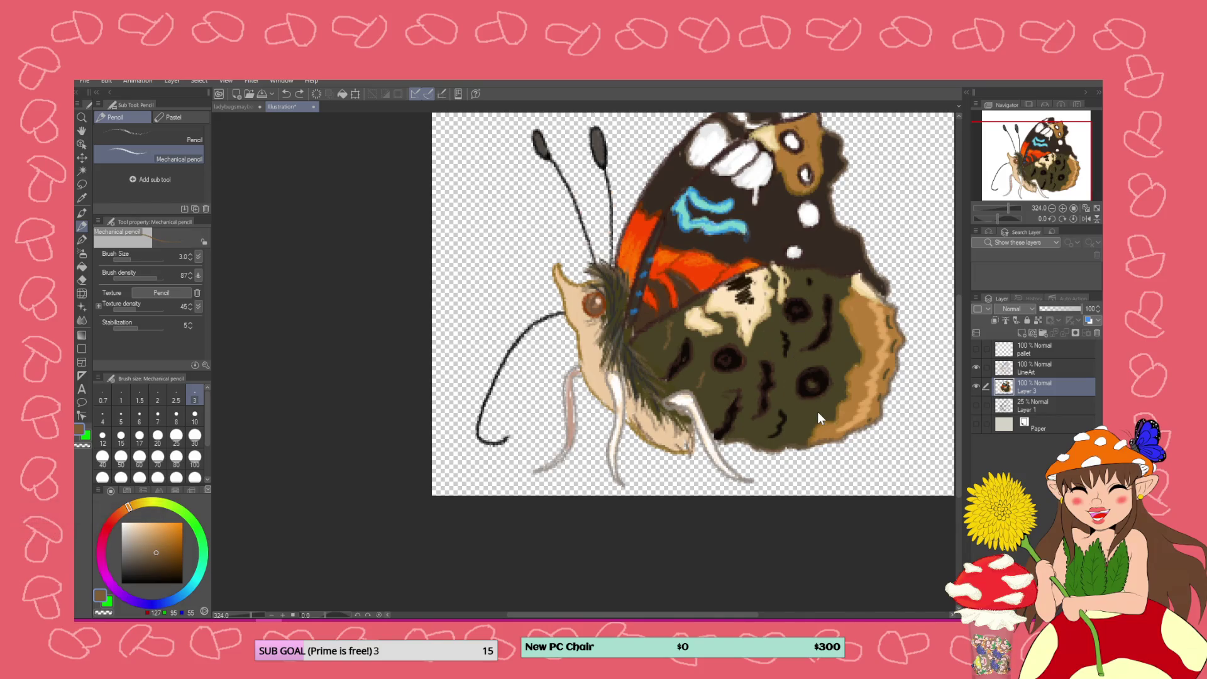
pyautogui.scroll(3, 692, 365)
pyautogui.moveTo(642, 300)
pyautogui.mouseDown()
pyautogui.moveTo(634, 296)
pyautogui.moveTo(629, 344)
pyautogui.moveTo(603, 342)
pyautogui.moveTo(642, 340)
pyautogui.moveTo(692, 402)
pyautogui.moveTo(714, 361)
pyautogui.moveTo(667, 294)
pyautogui.moveTo(709, 329)
pyautogui.moveTo(754, 315)
pyautogui.moveTo(748, 381)
pyautogui.moveTo(723, 402)
pyautogui.moveTo(745, 421)
pyautogui.moveTo(710, 435)
pyautogui.mouseUp()
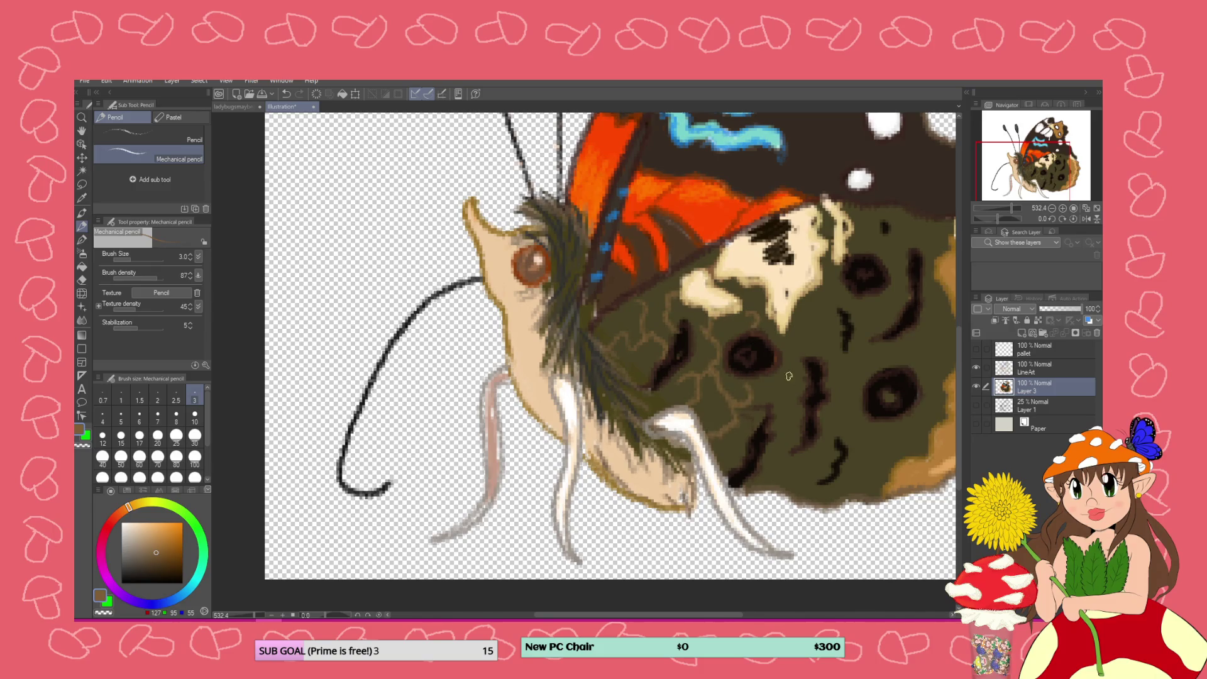
pyautogui.moveTo(782, 299)
pyautogui.mouseDown()
pyautogui.moveTo(808, 318)
pyautogui.moveTo(821, 301)
pyautogui.moveTo(795, 302)
pyautogui.moveTo(797, 420)
pyautogui.mouseUp()
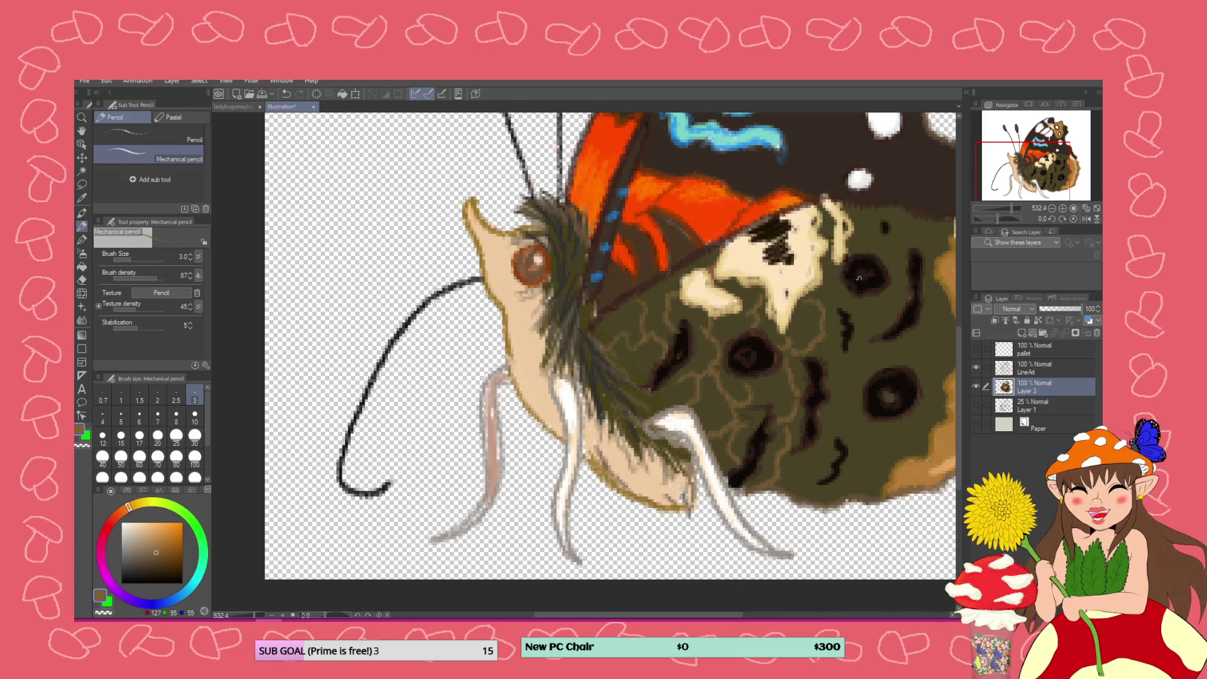
pyautogui.scroll(-3, 858, 277)
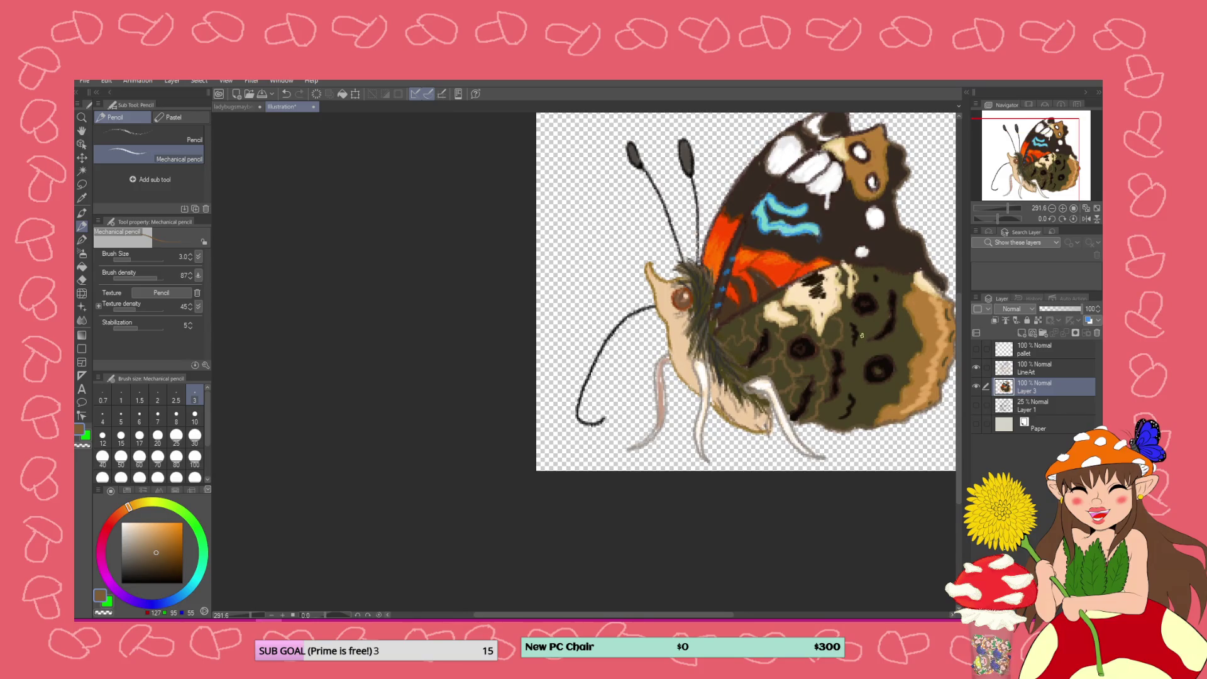
pyautogui.scroll(2, 883, 316)
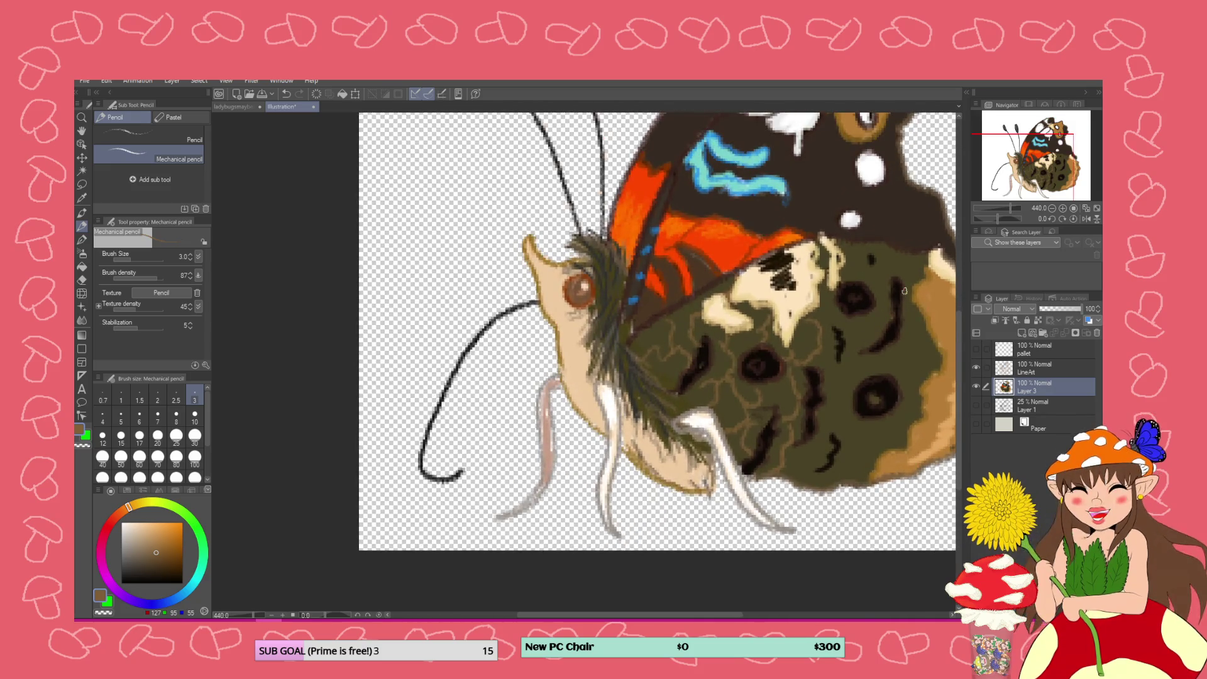
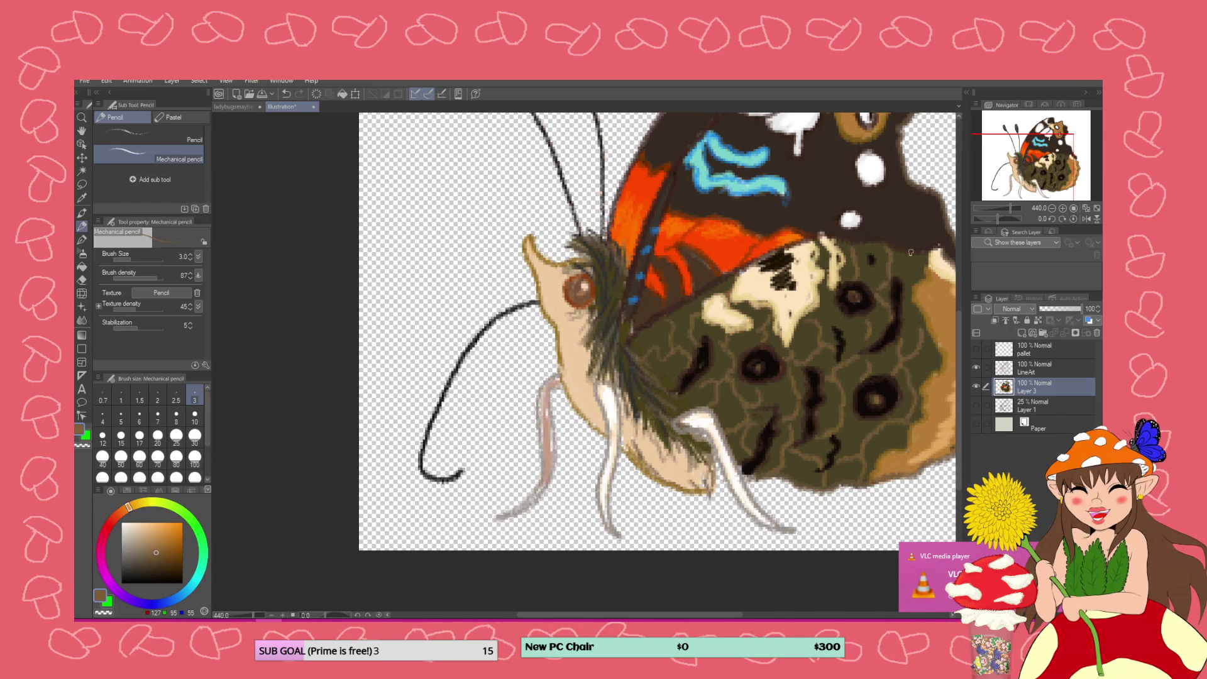
# Pick a lightened teal and add a darker mark inside the blue wing stroke
pyautogui.scroll(-5, 801, 417)
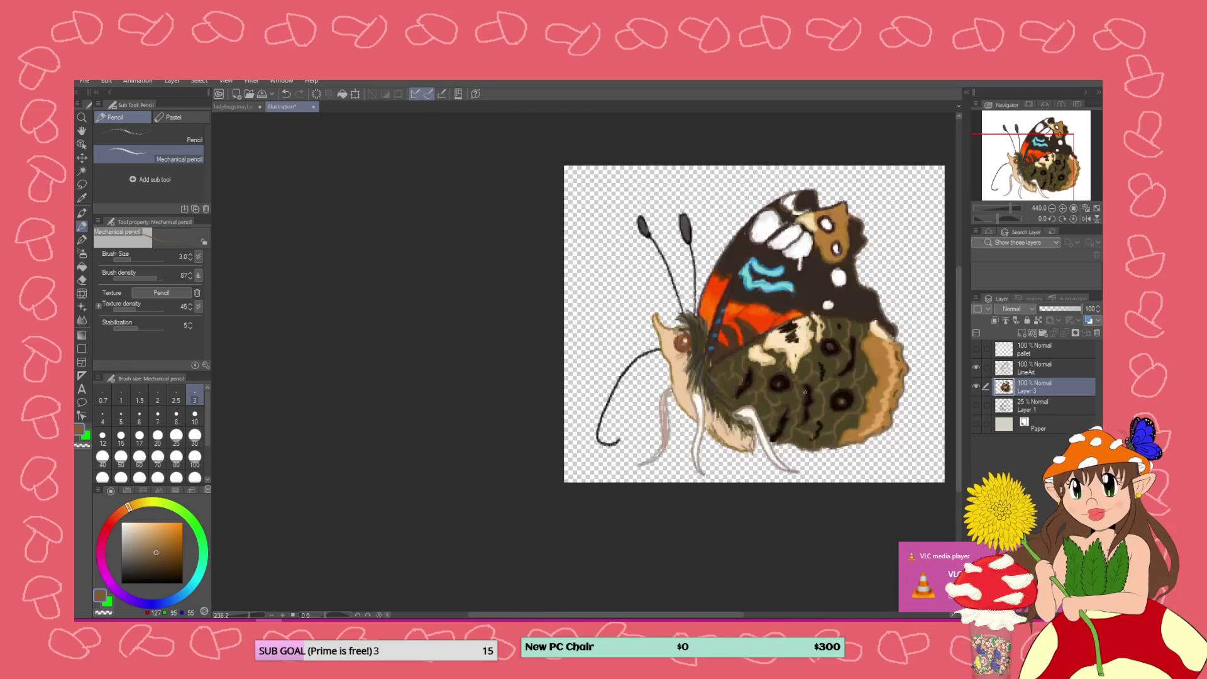
pyautogui.scroll(-2, 851, 393)
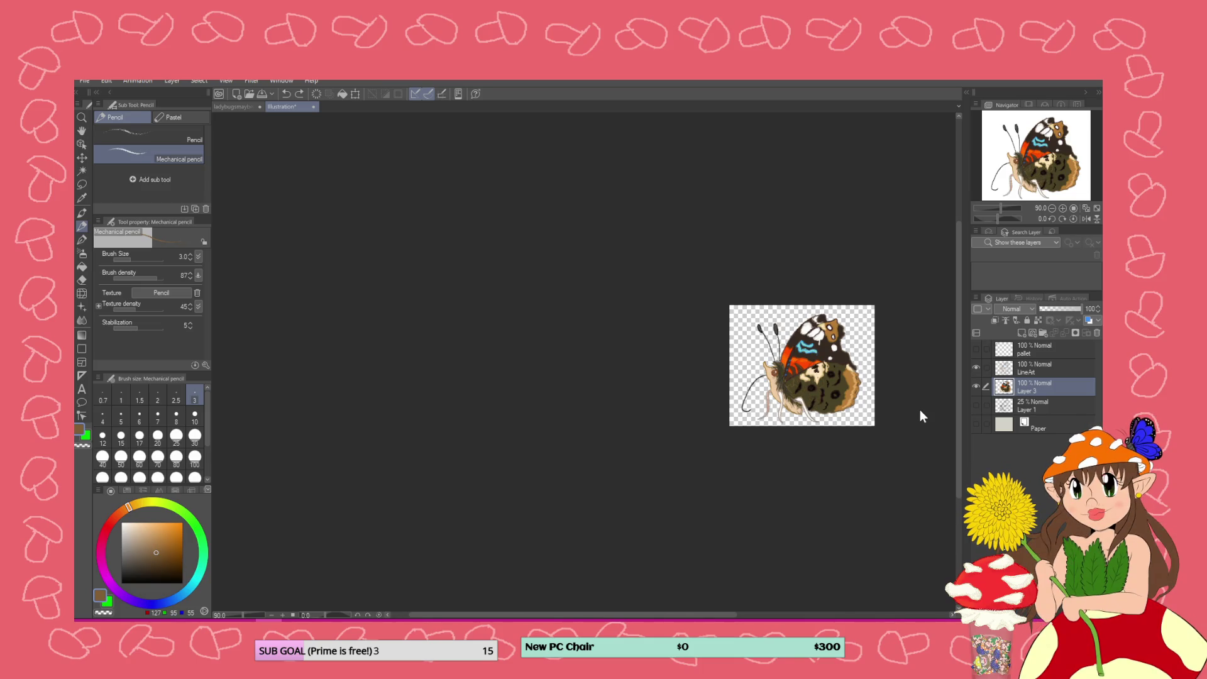
pyautogui.scroll(5, 896, 398)
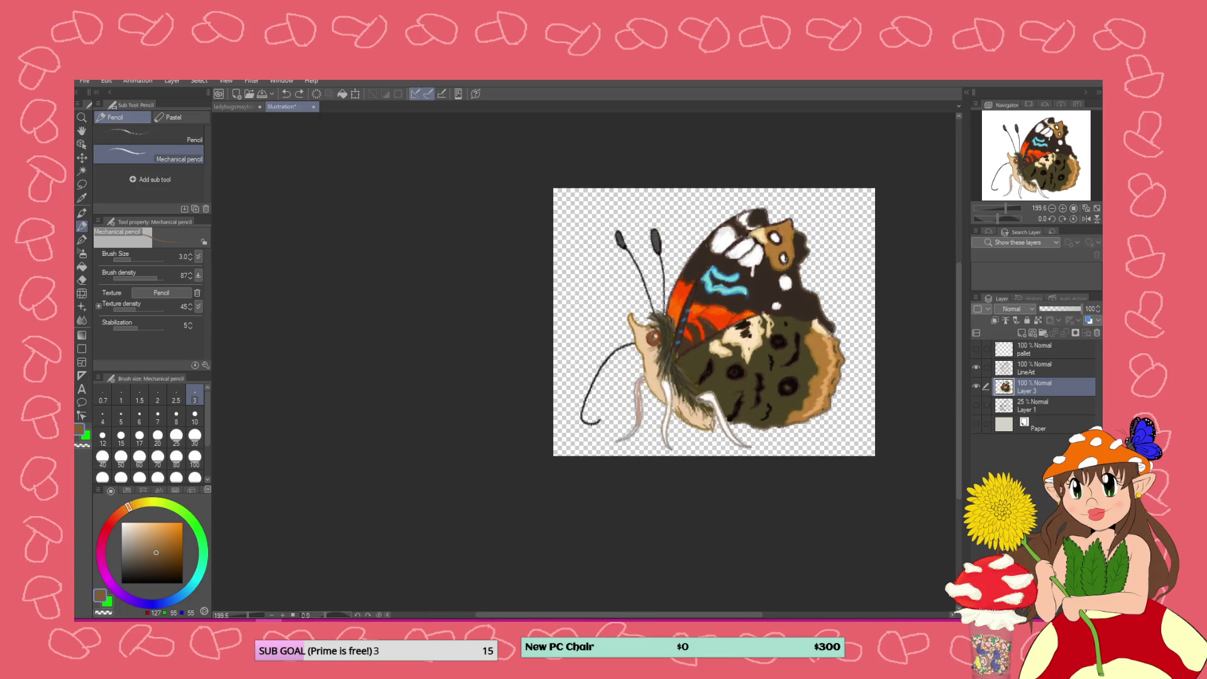
pyautogui.click(190, 586)
pyautogui.click(139, 550)
pyautogui.click(140, 545)
pyautogui.scroll(3, 507, 342)
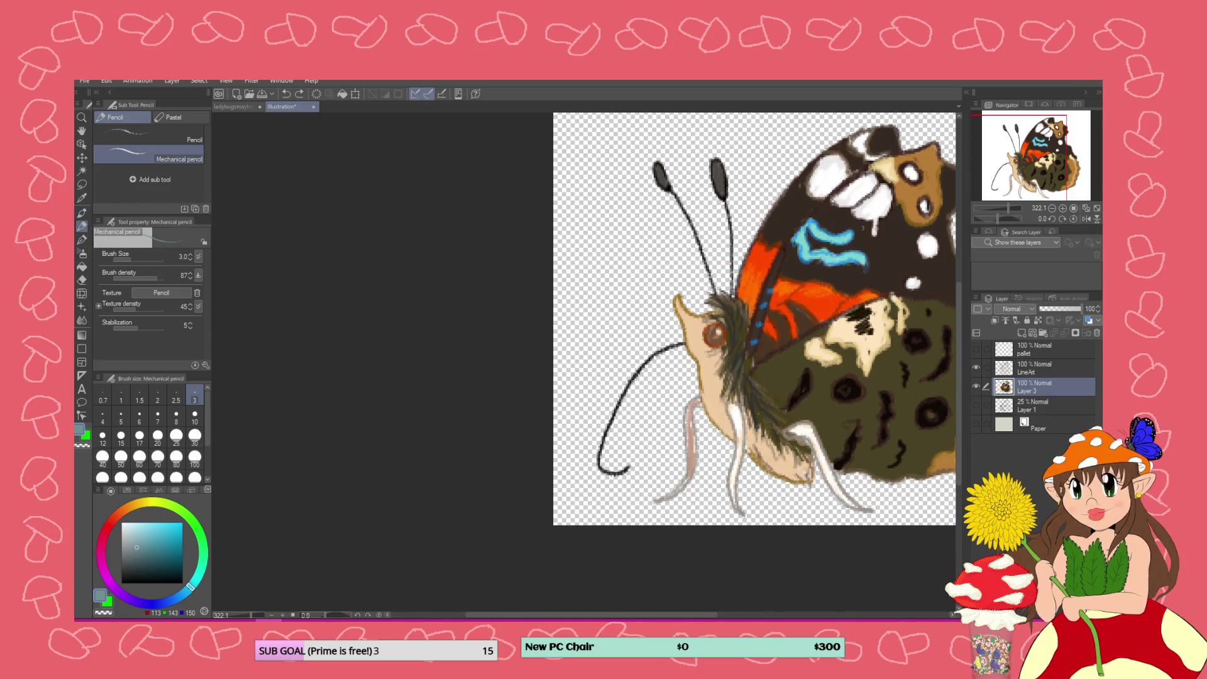
pyautogui.moveTo(851, 234); pyautogui.dragTo(838, 243)
# Switch to a very light sky blue and highlight the top of the blue wing squiggle
pyautogui.moveTo(133, 546); pyautogui.dragTo(165, 540)
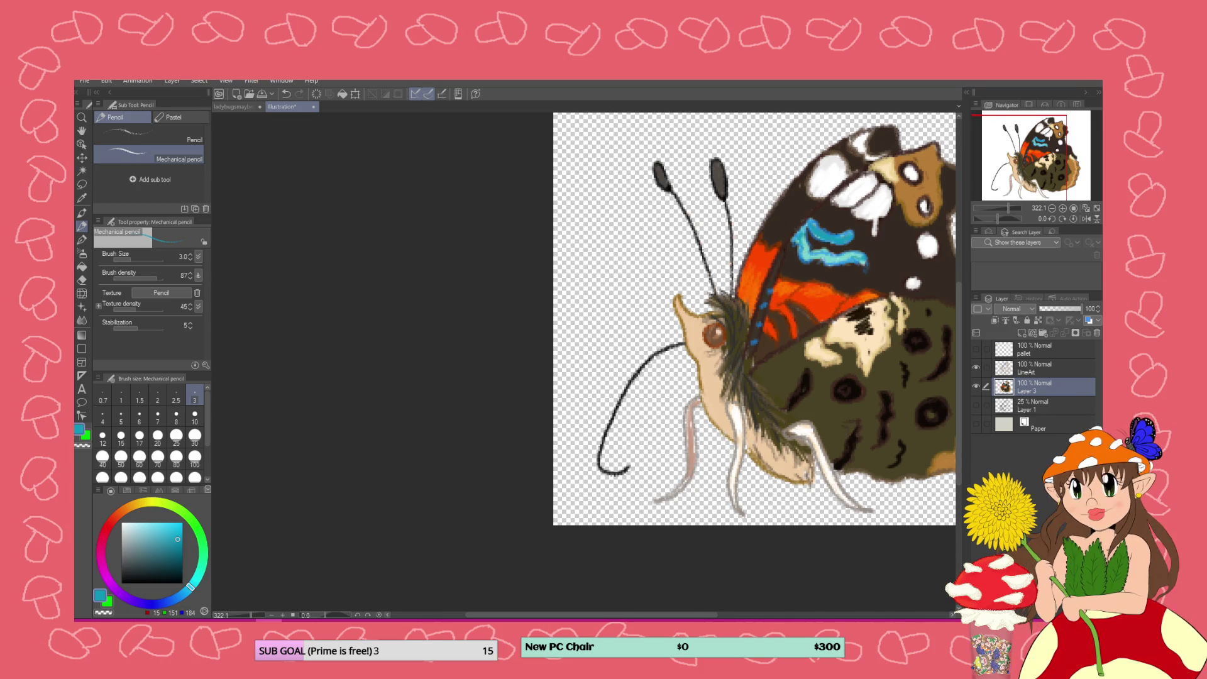
pyautogui.moveTo(182, 525)
pyautogui.mouseDown()
pyautogui.moveTo(162, 512)
pyautogui.moveTo(152, 522)
pyautogui.mouseUp()
pyautogui.moveTo(817, 232); pyautogui.dragTo(850, 235)
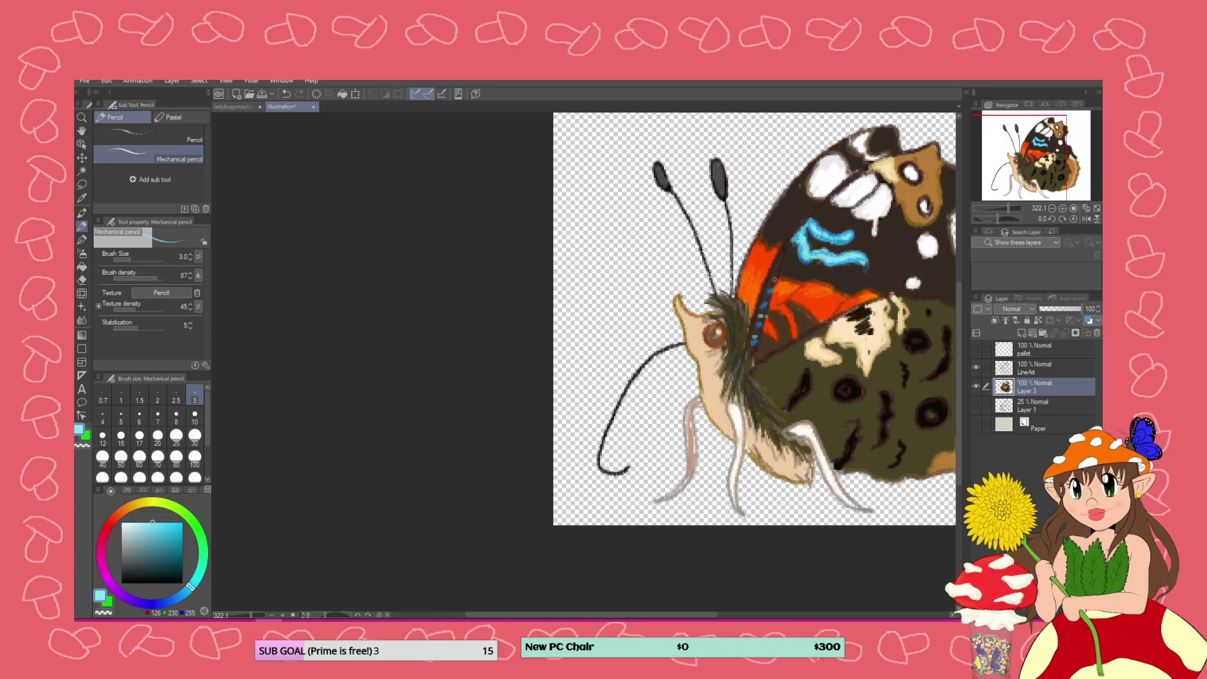
pyautogui.scroll(-5, 759, 302)
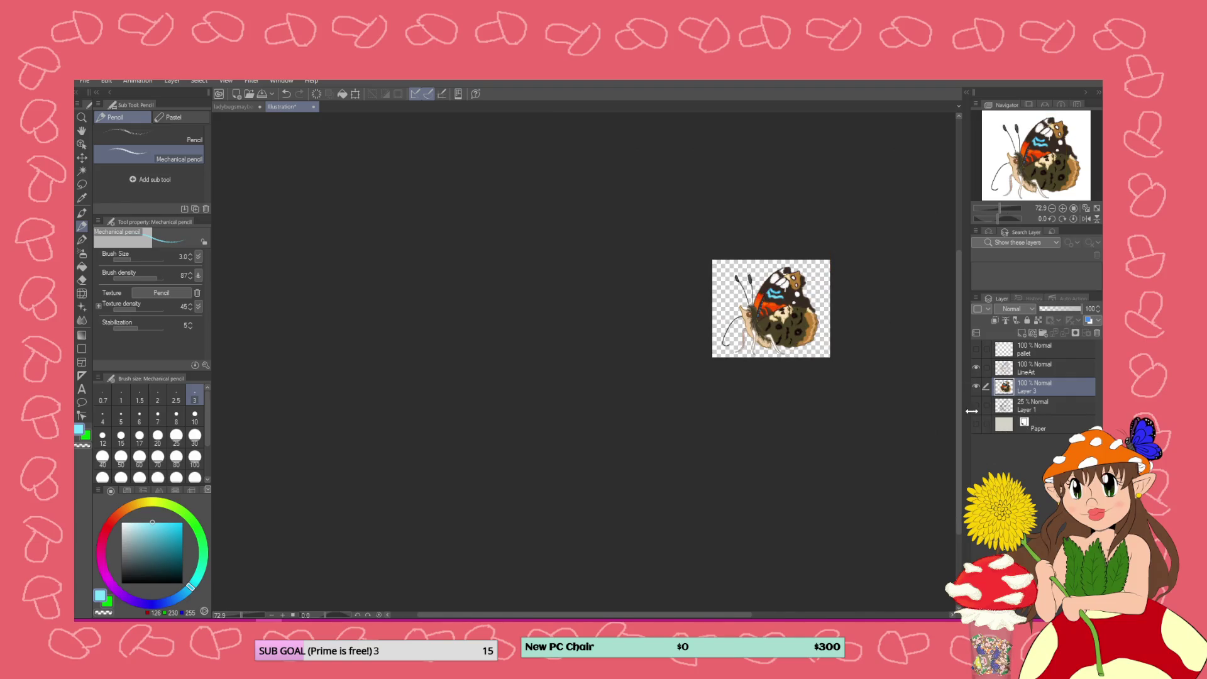
pyautogui.scroll(3, 890, 287)
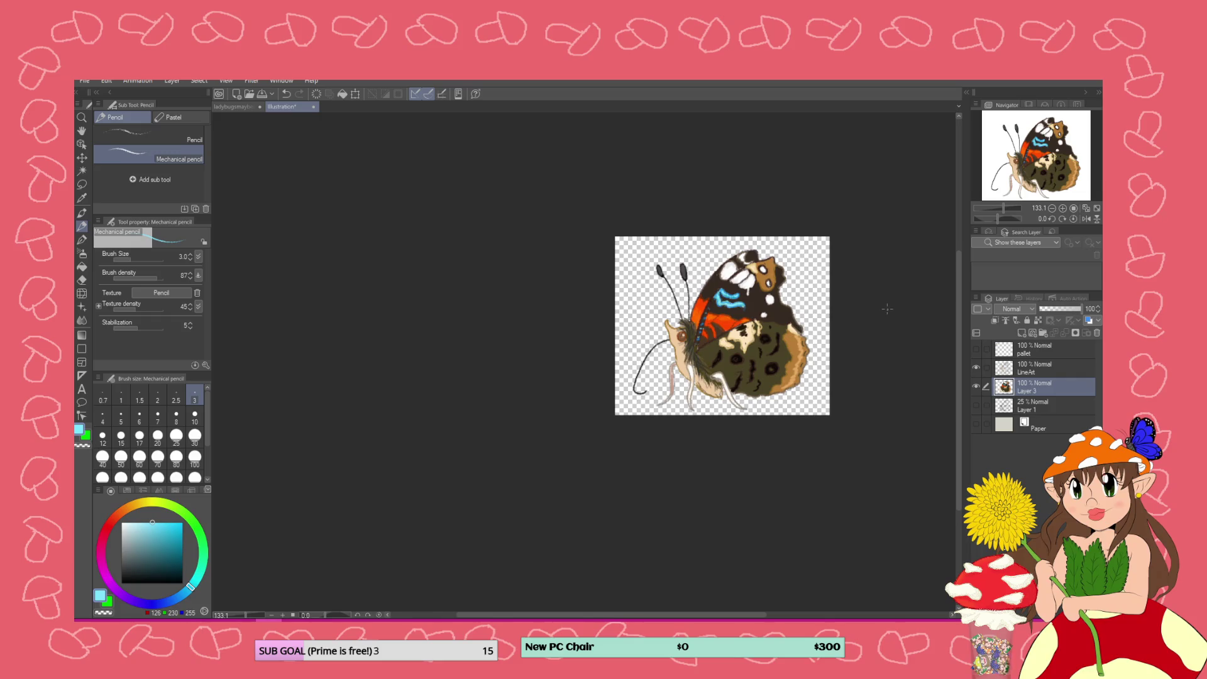
pyautogui.scroll(2, 887, 309)
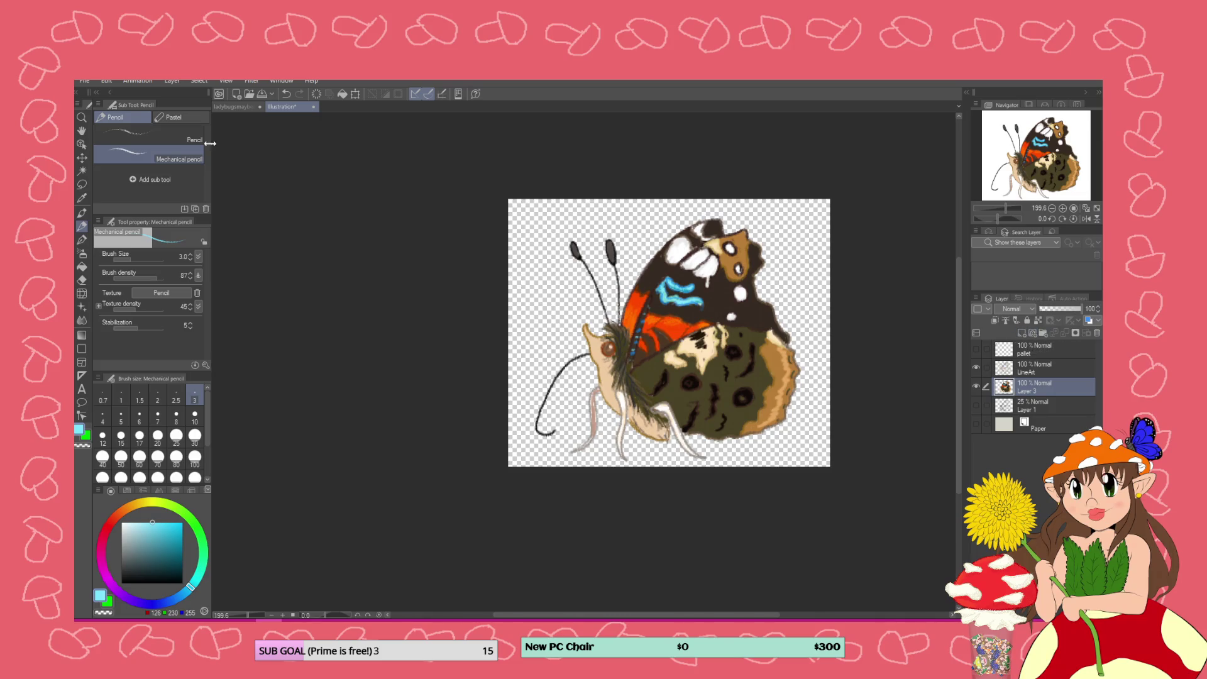
pyautogui.click(81, 80)
# Export the layer as a PNG named red_admiral_side_too into the Bugs folder
pyautogui.moveTo(190, 220)
pyautogui.click(291, 241)
pyautogui.click(326, 167)
pyautogui.click(227, 561)
pyautogui.click(228, 561)
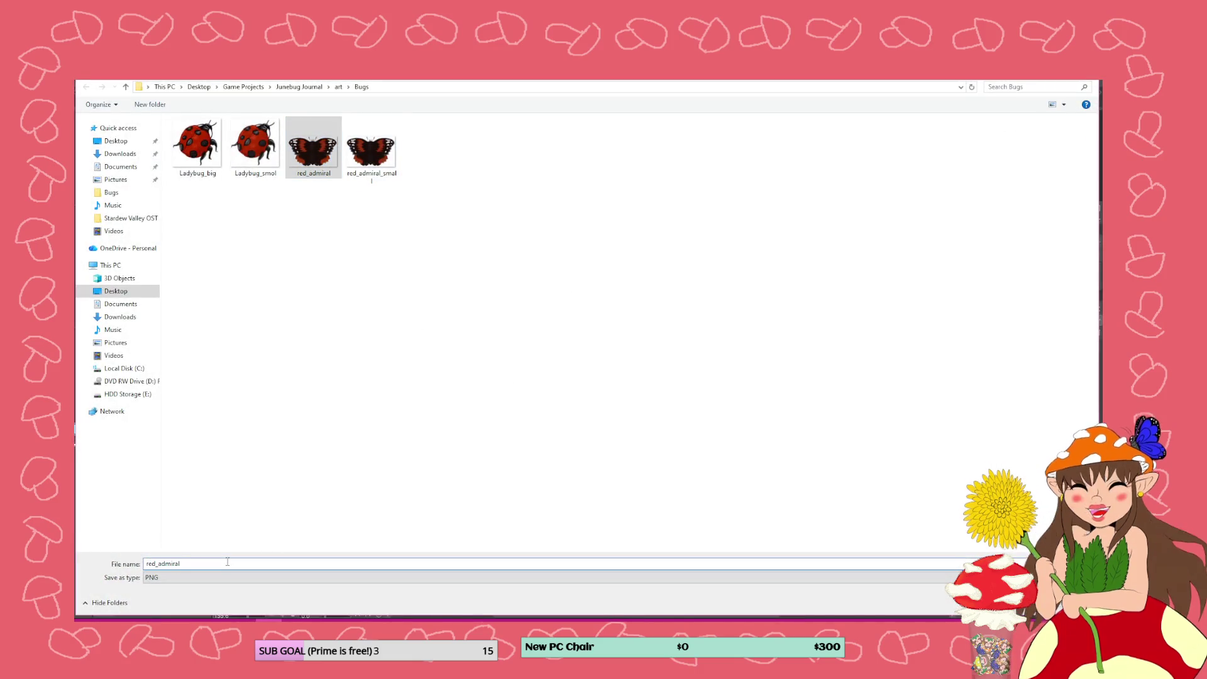
pyautogui.write('_side_test')
pyautogui.press('Return')
pyautogui.press('Return')
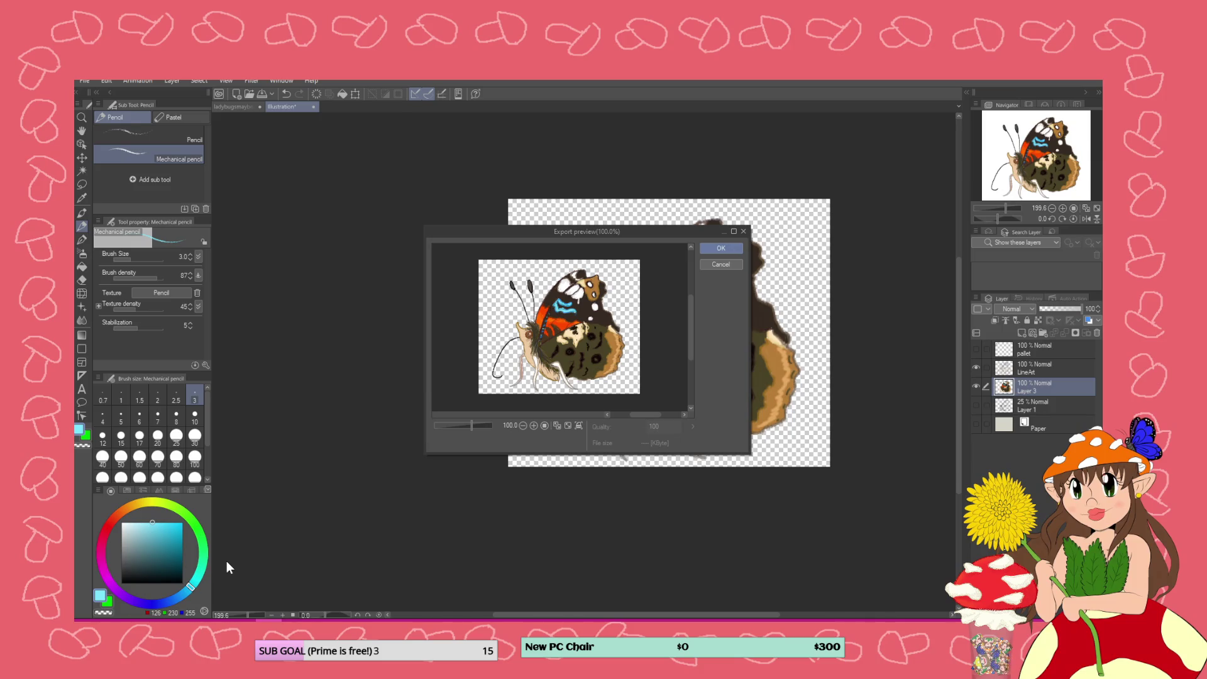
pyautogui.press('Return')
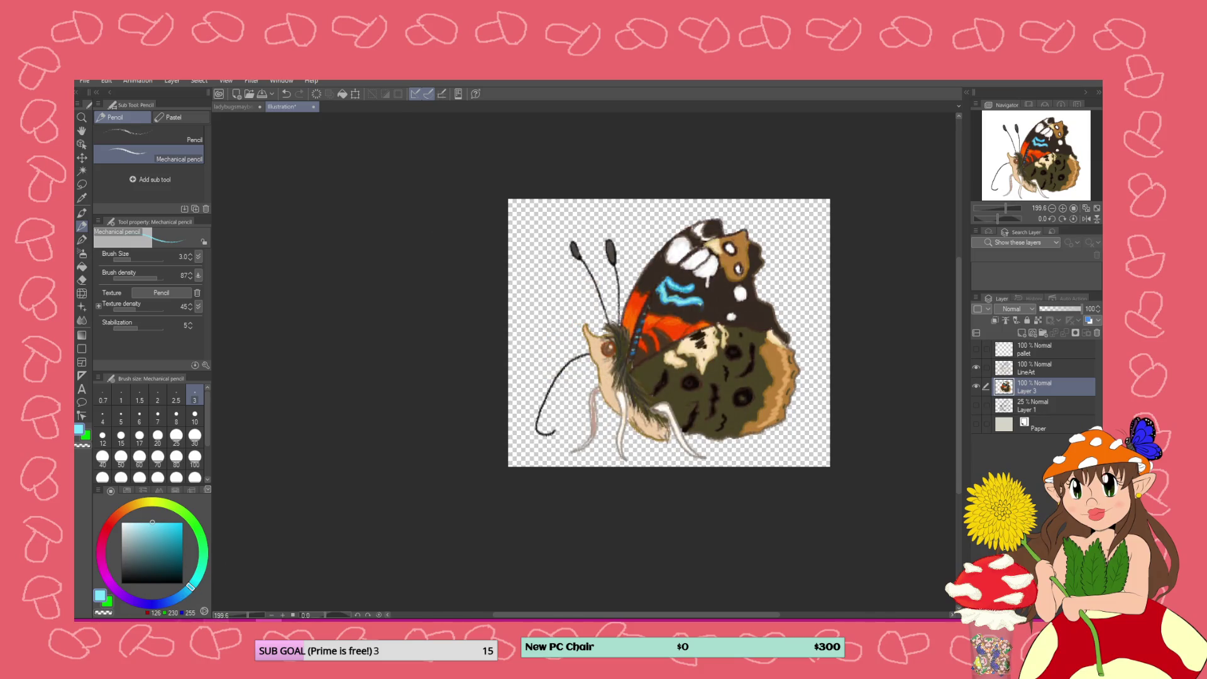
pyautogui.hotkey('alt', 'Tab')
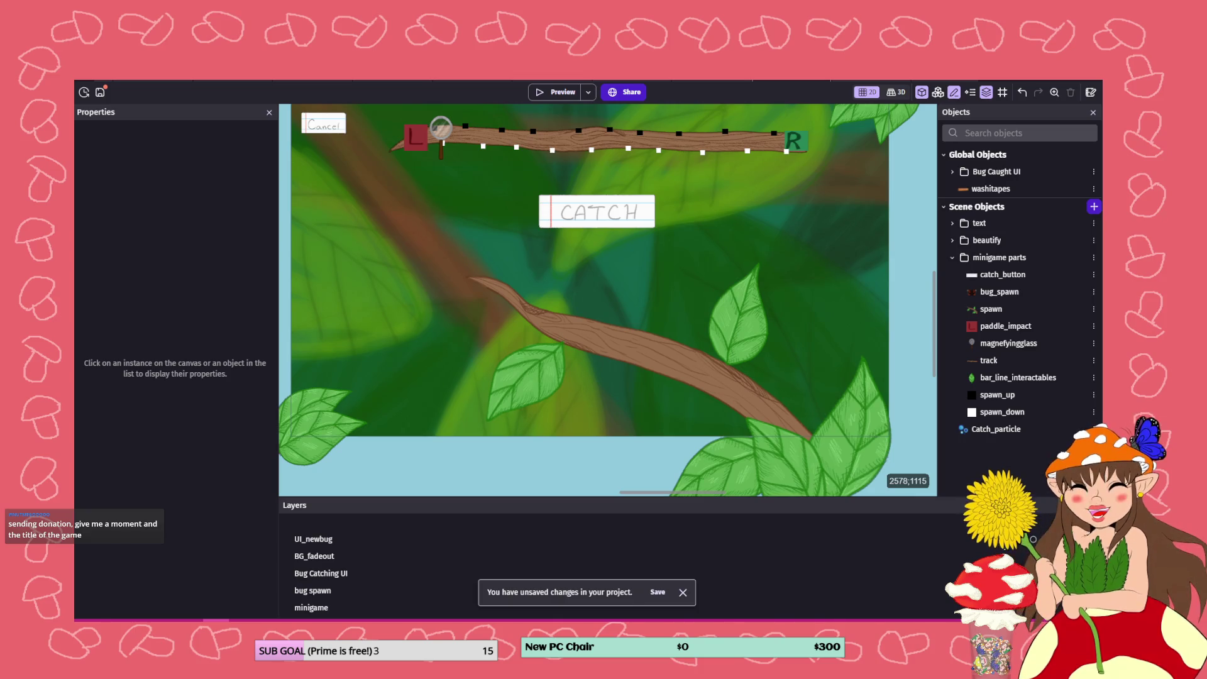
# Save the GDevelop project and move through the scene tabs to the bug spawn scene layout
pyautogui.click(101, 93)
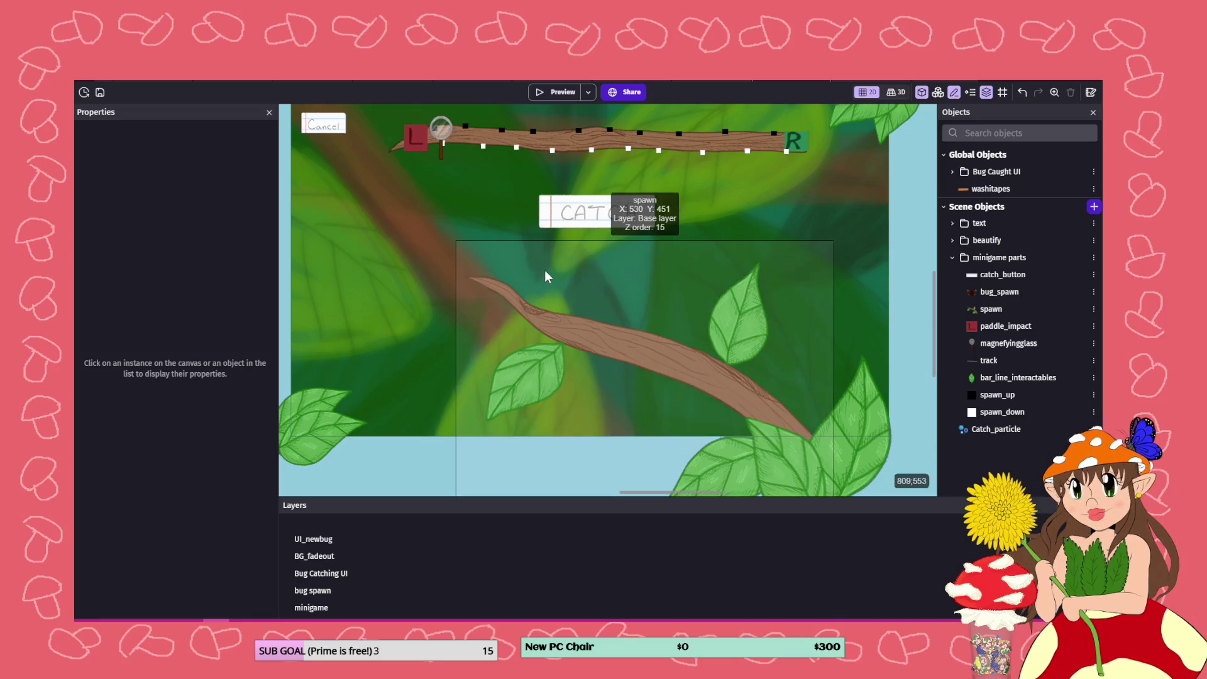
pyautogui.click(403, 80)
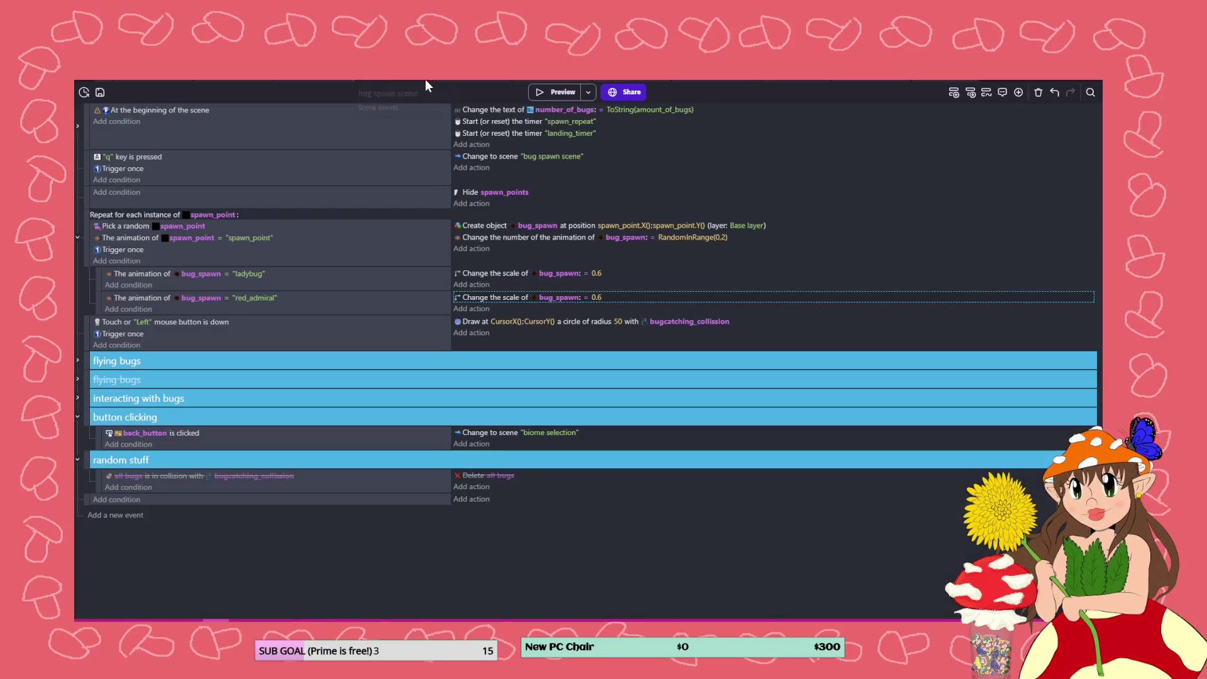
pyautogui.click(473, 81)
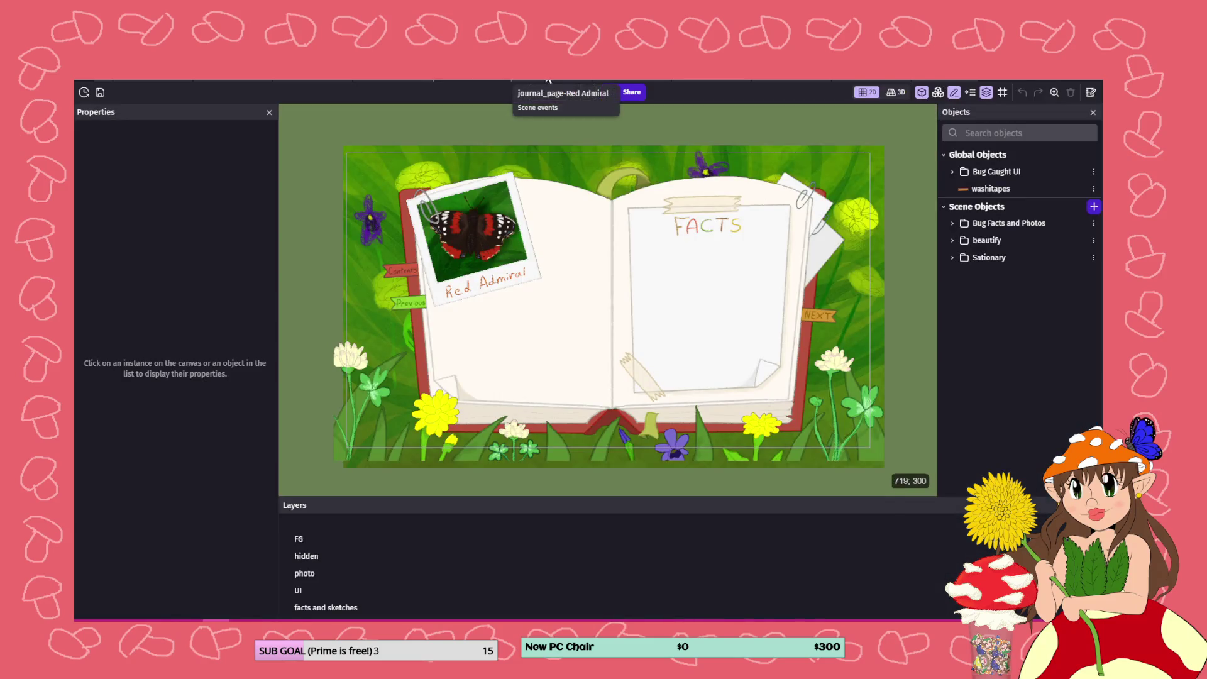
pyautogui.click(651, 80)
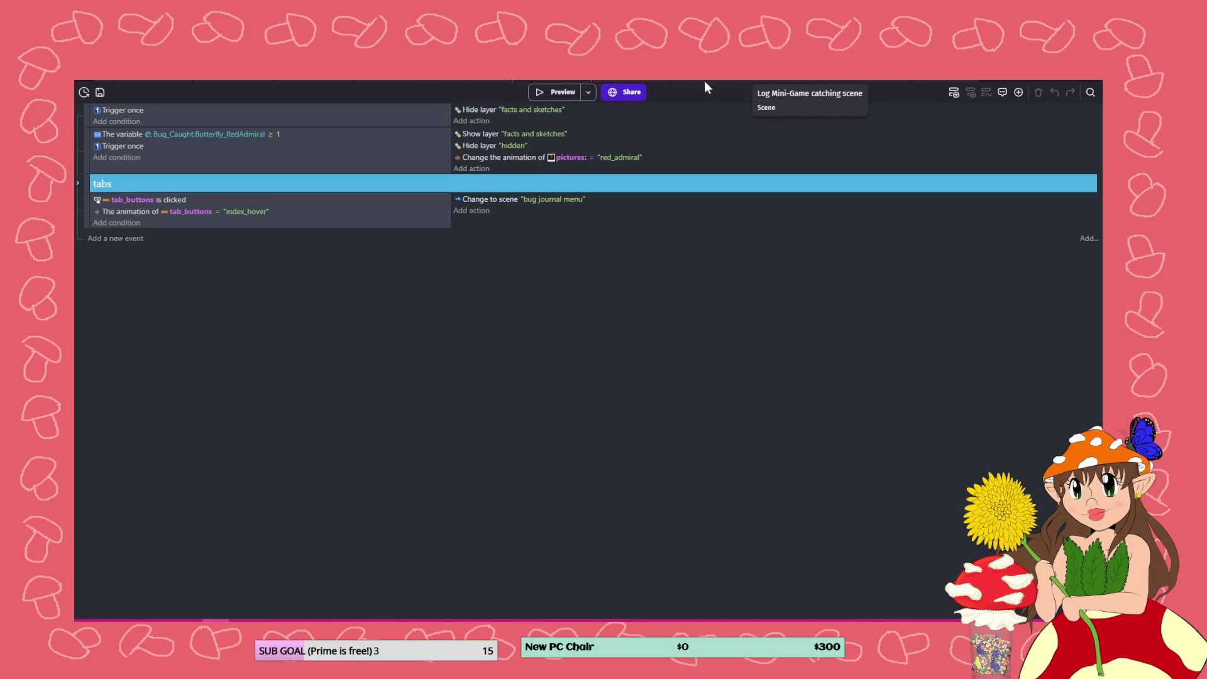
pyautogui.click(705, 80)
pyautogui.click(315, 78)
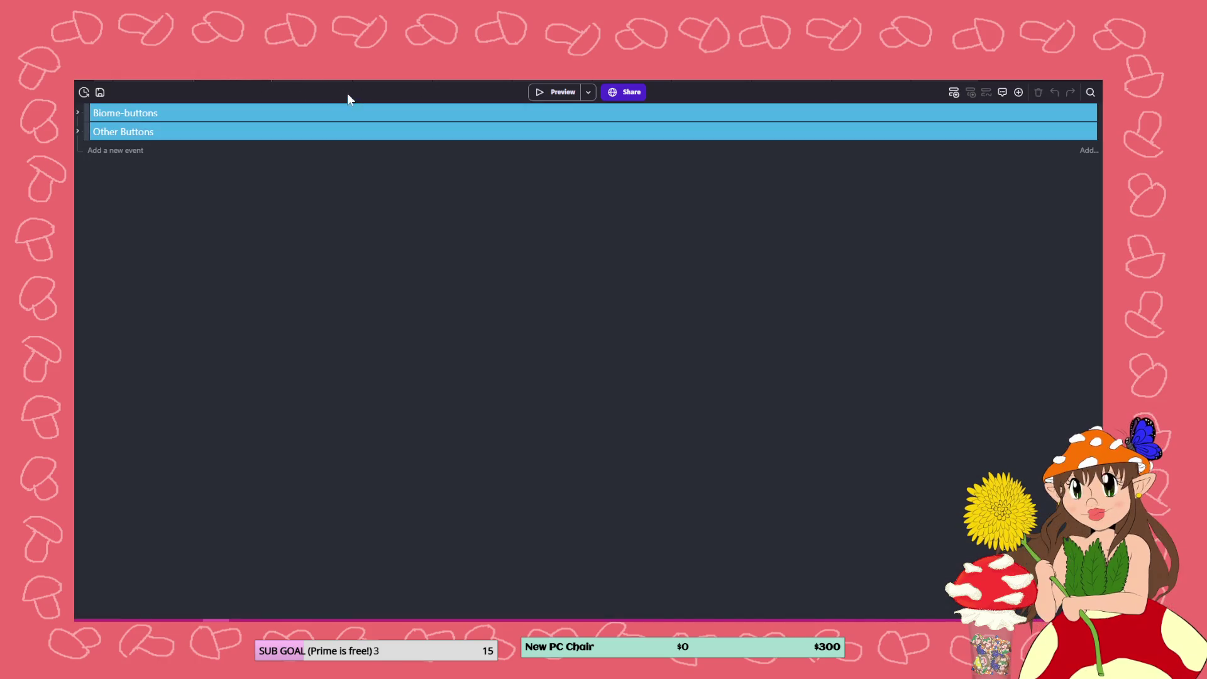
pyautogui.click(306, 82)
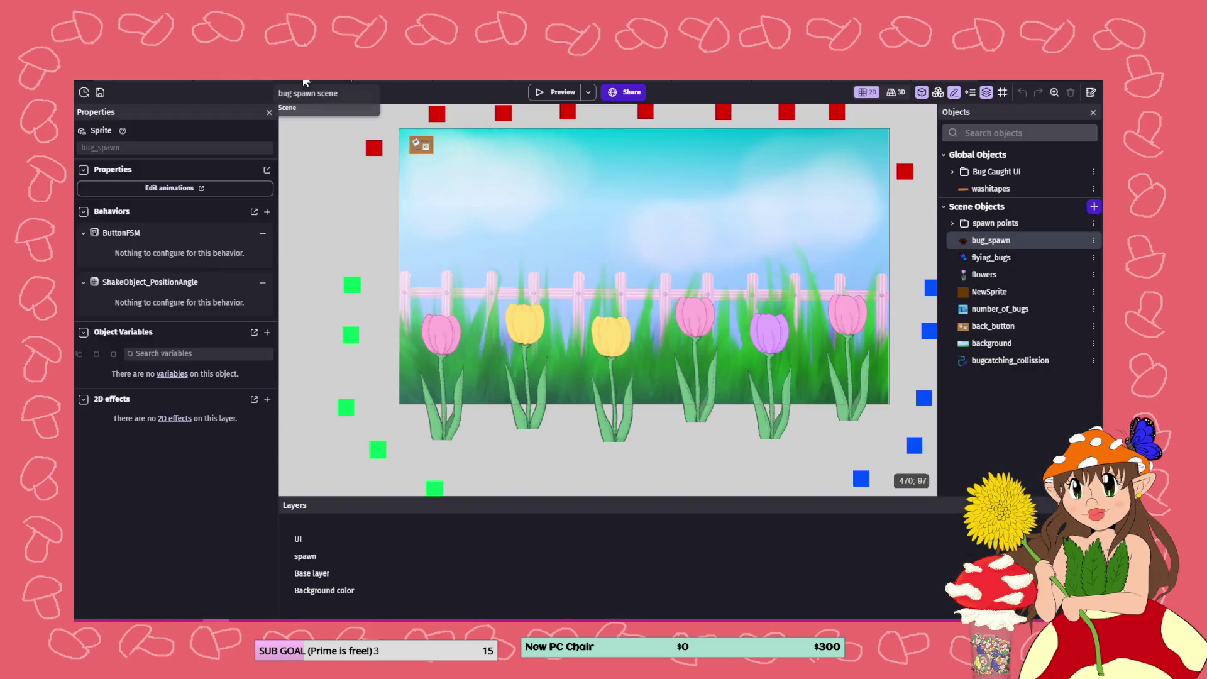
# Replace the red_admiral animation's image in the bug_spawn object and test it in a preview
pyautogui.doubleClick(991, 240)
pyautogui.rightClick(286, 228)
pyautogui.click(316, 232)
pyautogui.click(877, 232)
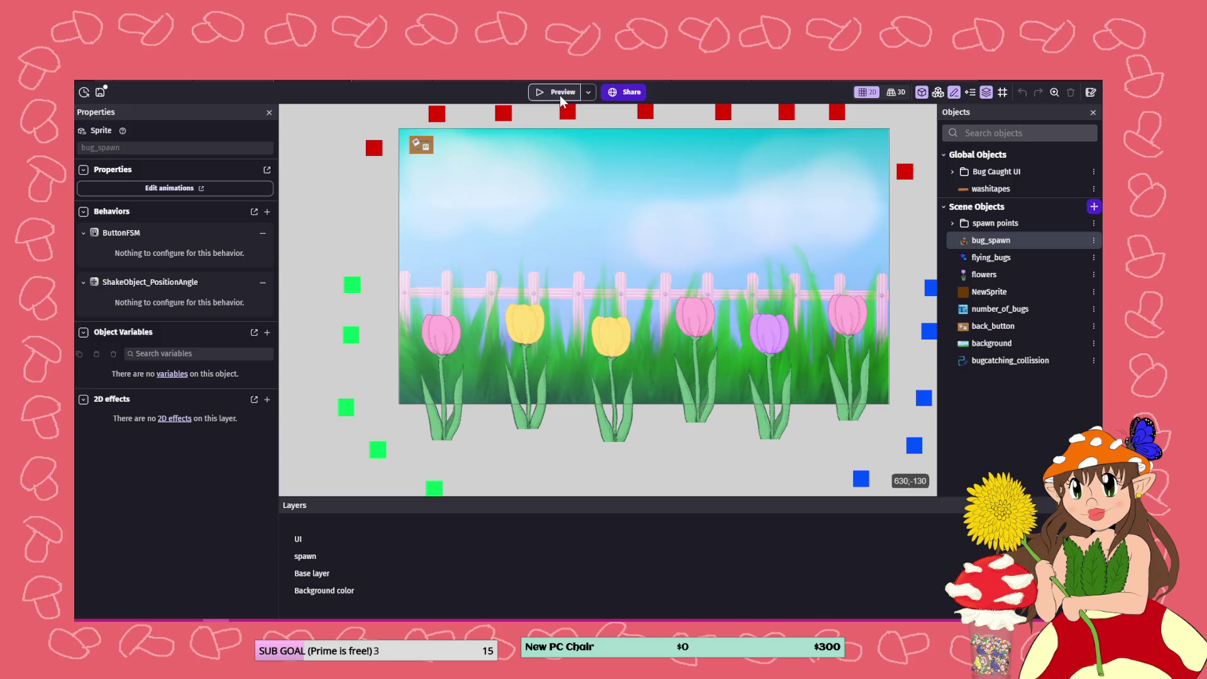
pyautogui.click(559, 96)
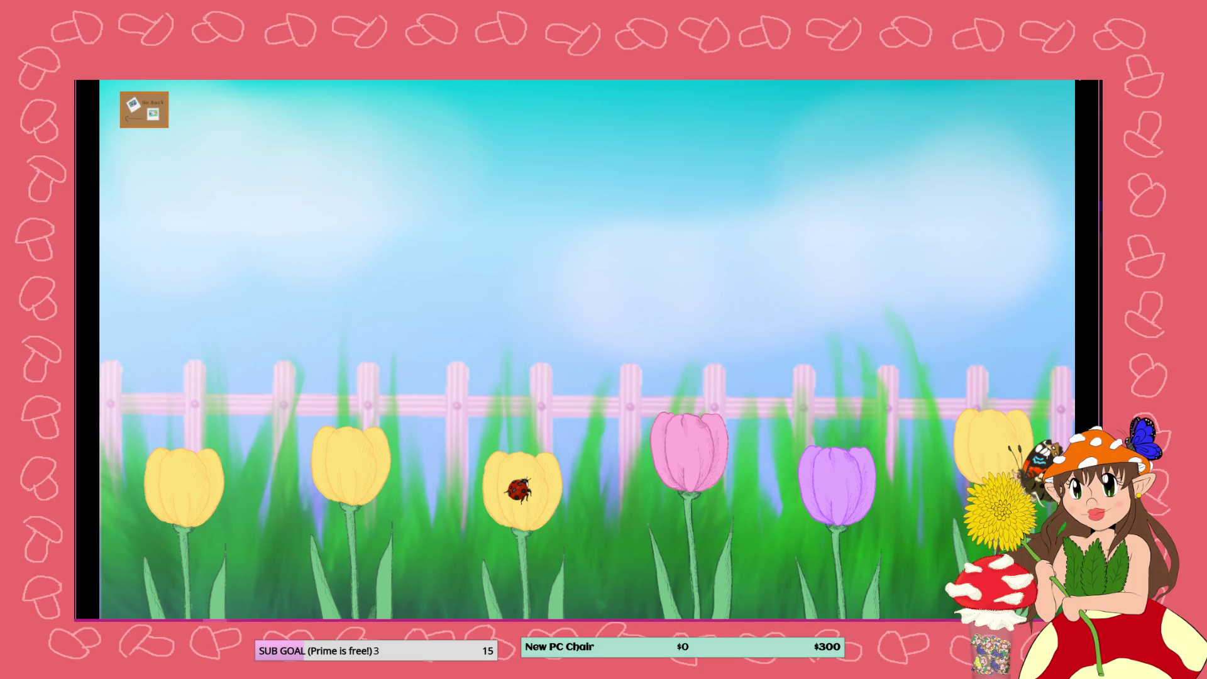
pyautogui.hotkey('alt', 'F4')
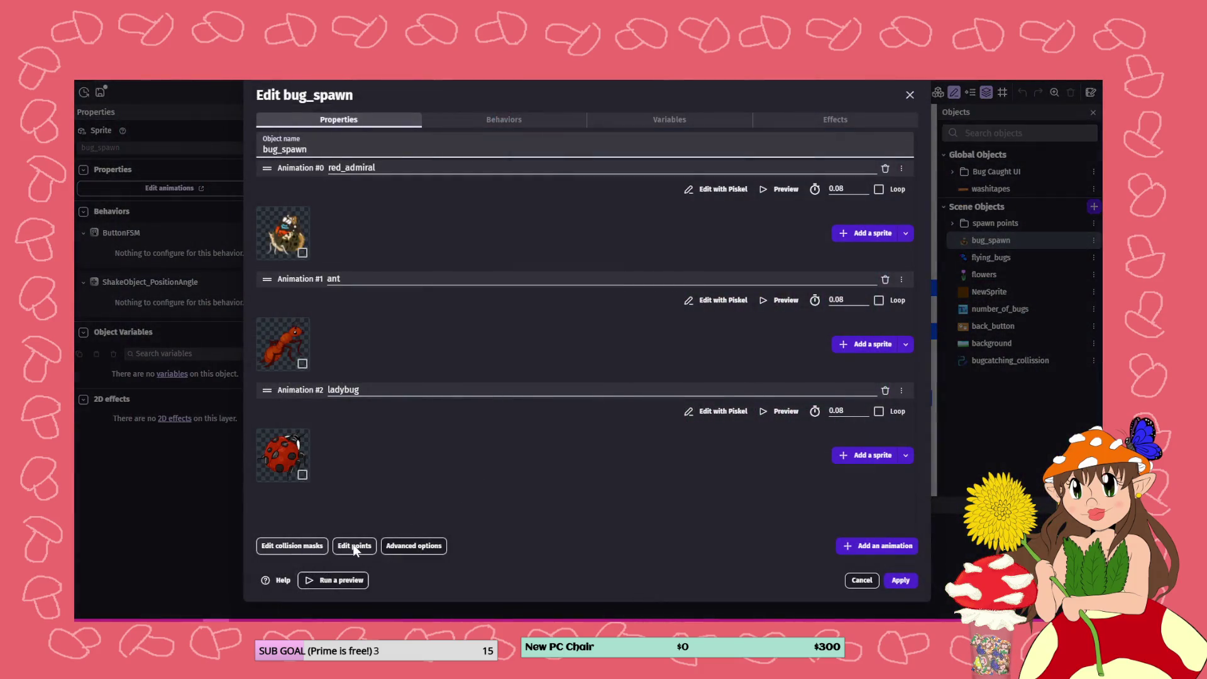
# Move bug_spawn's origin point to 143.5, 182 on the butterfly's body and preview it on a tulip
pyautogui.click(345, 542)
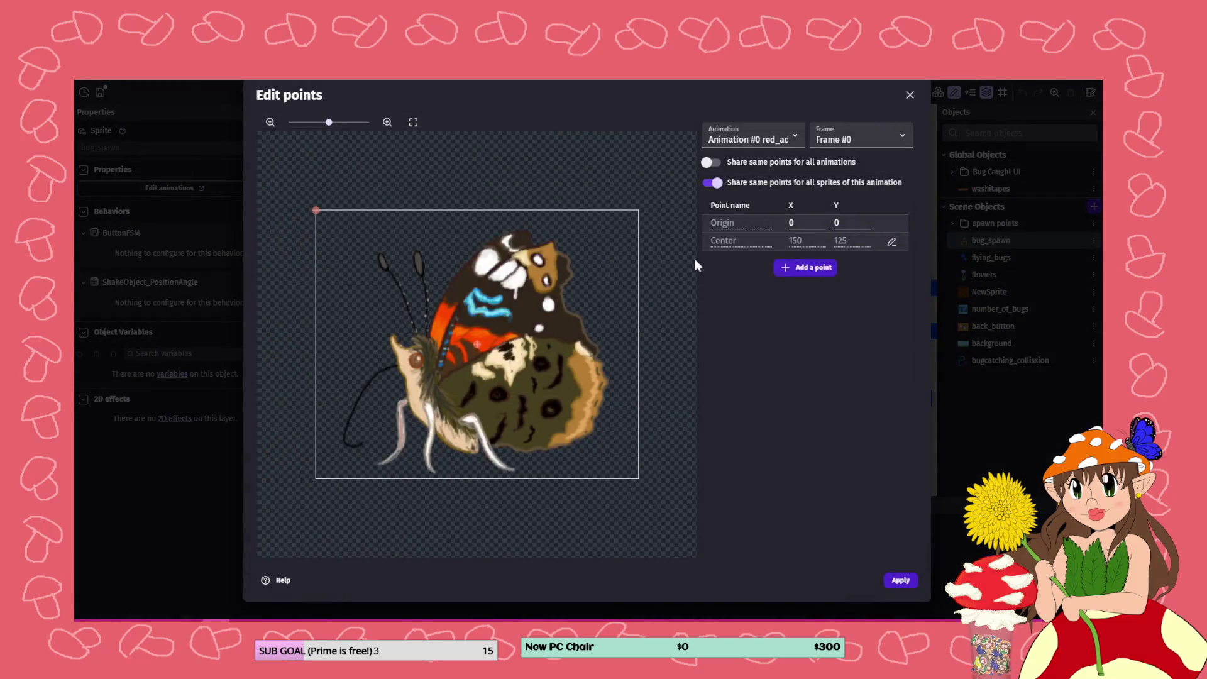
pyautogui.moveTo(316, 210); pyautogui.dragTo(470, 404)
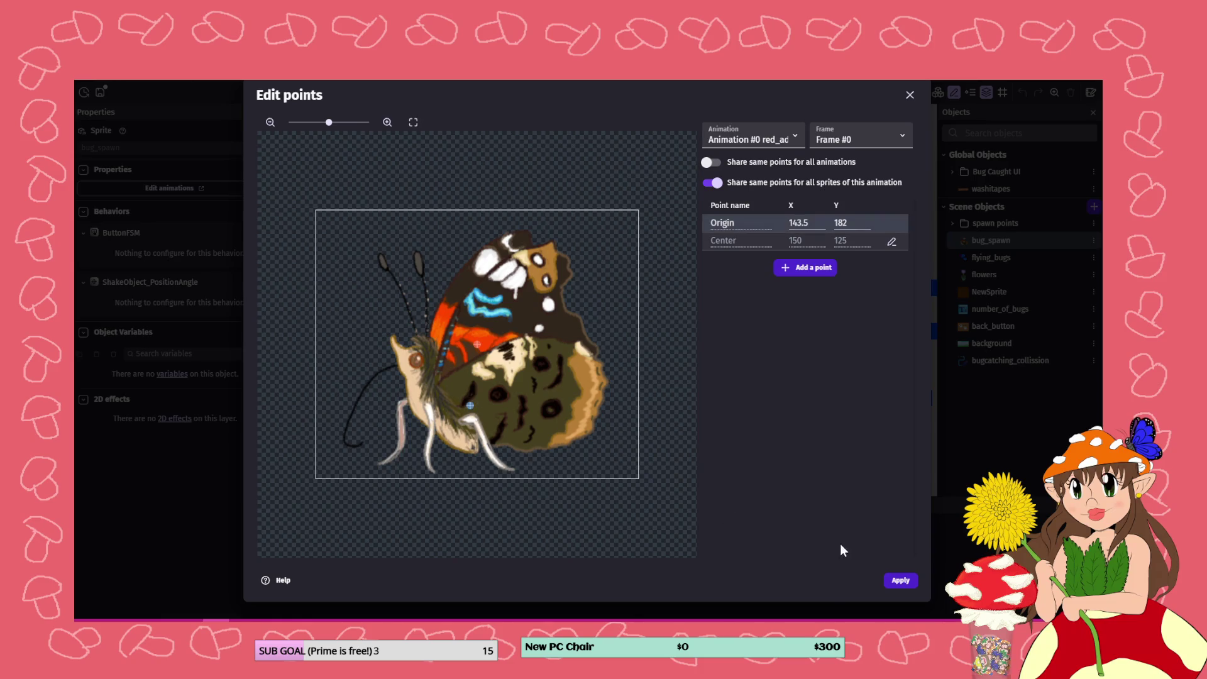
pyautogui.click(900, 579)
pyautogui.click(911, 582)
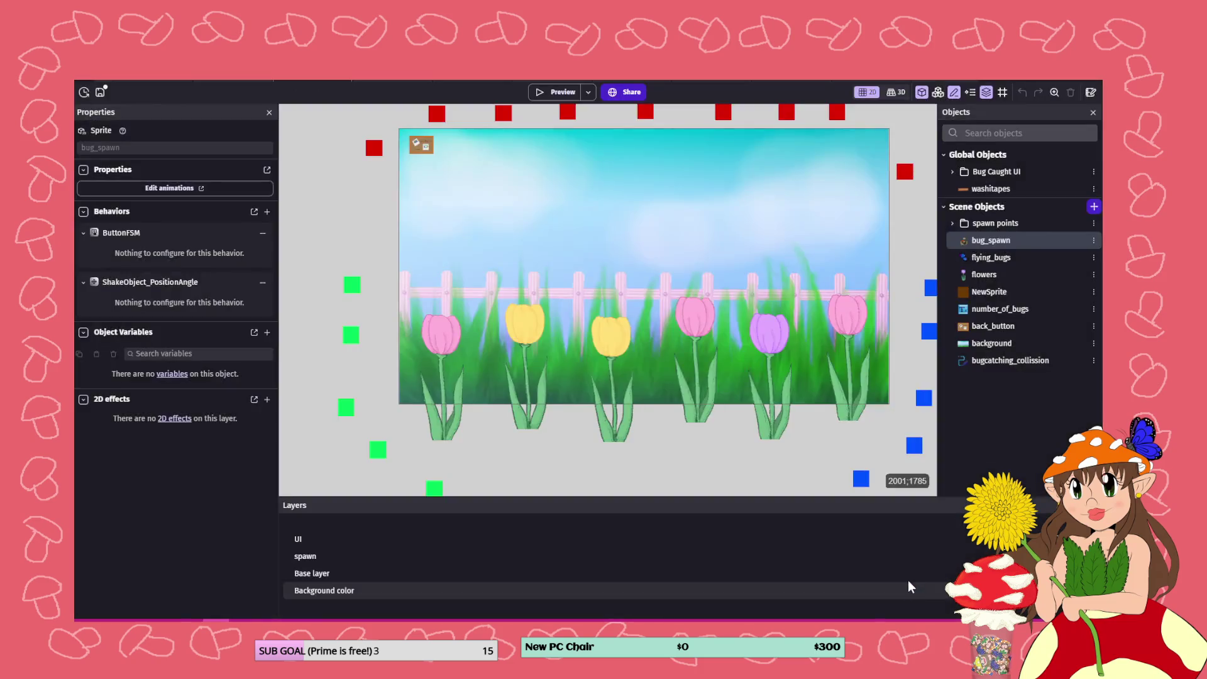
pyautogui.click(553, 92)
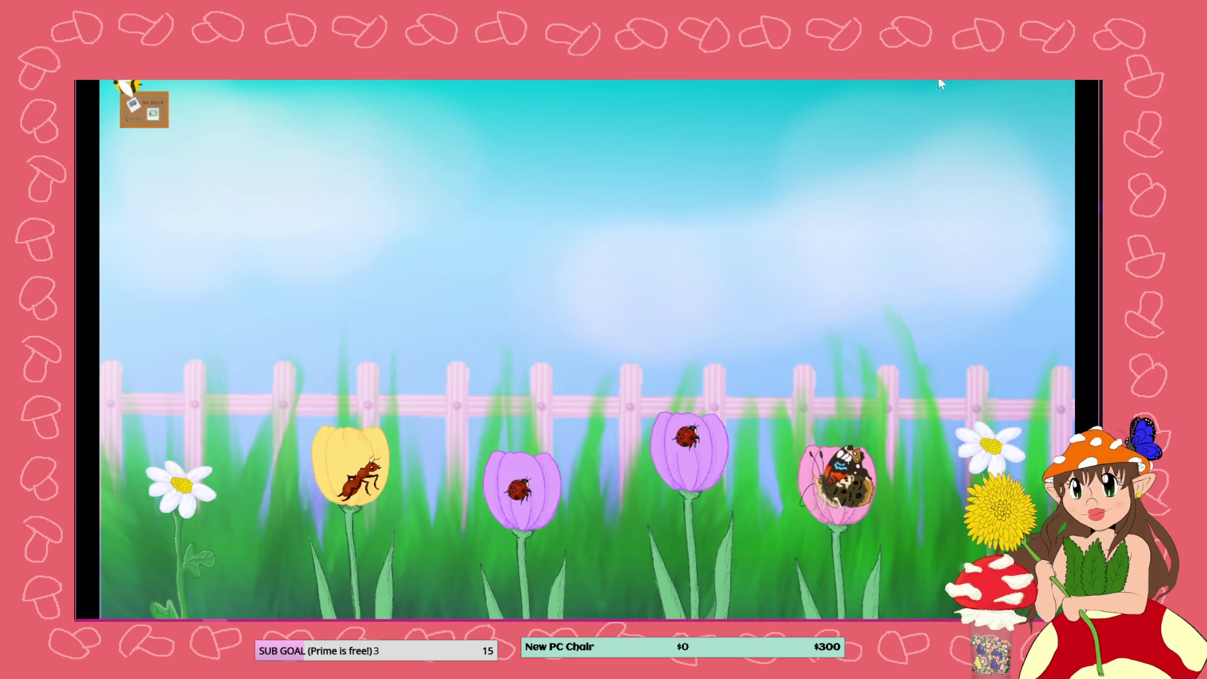
pyautogui.click(1093, 69)
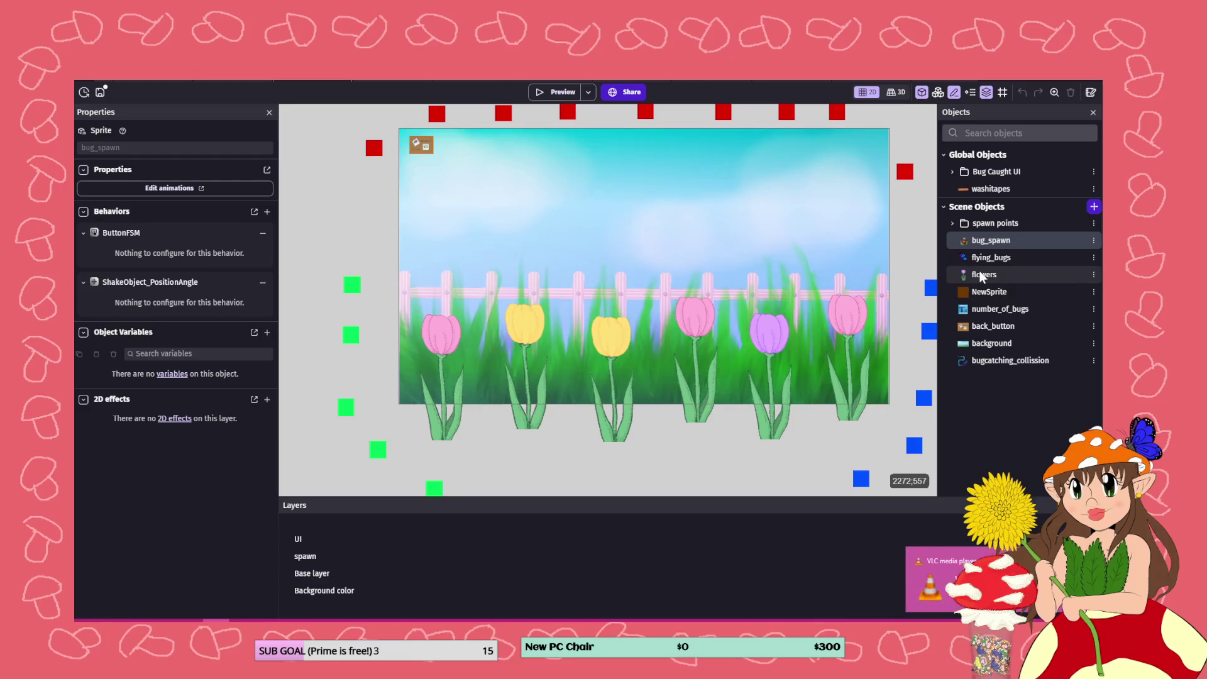
# Place the flowers' spawning point on the purple tulip and pink tulip blooms
pyautogui.doubleClick(984, 274)
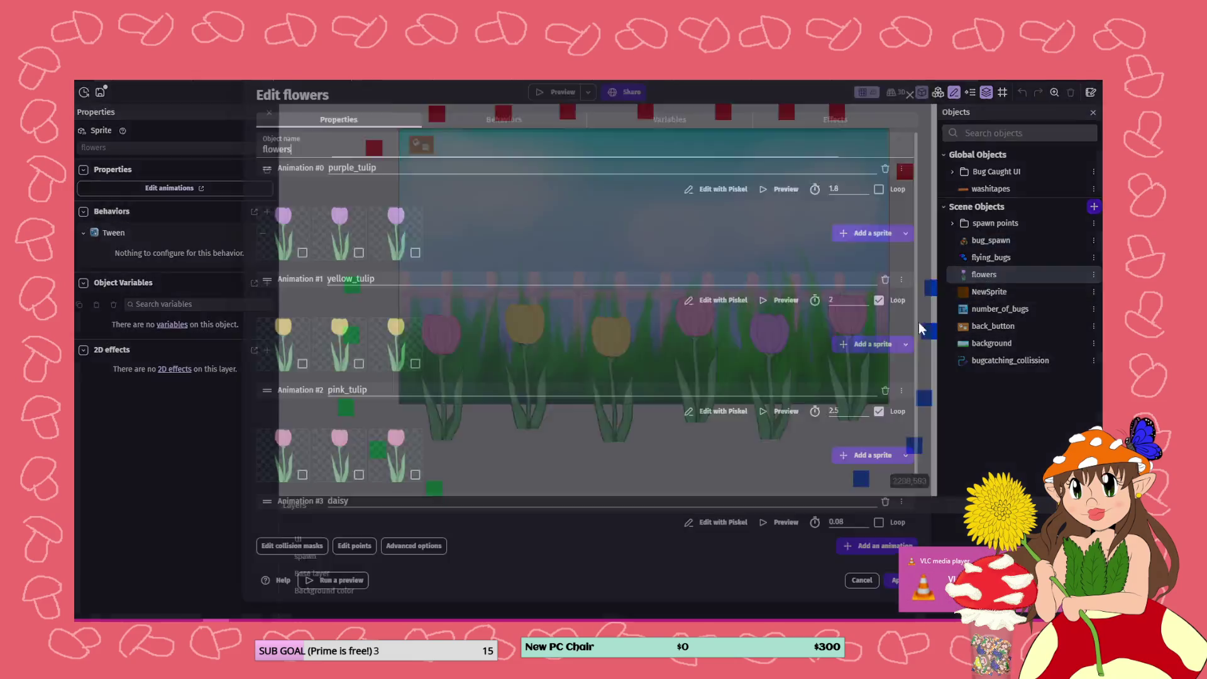
pyautogui.click(355, 546)
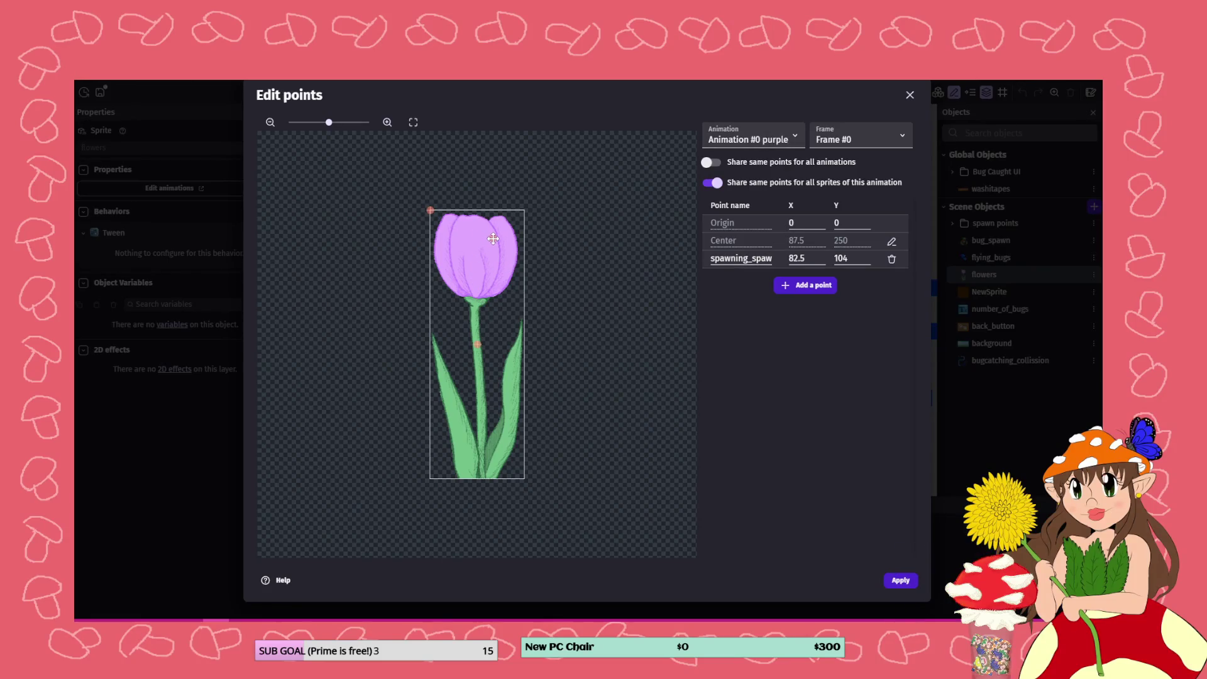
pyautogui.click(493, 238)
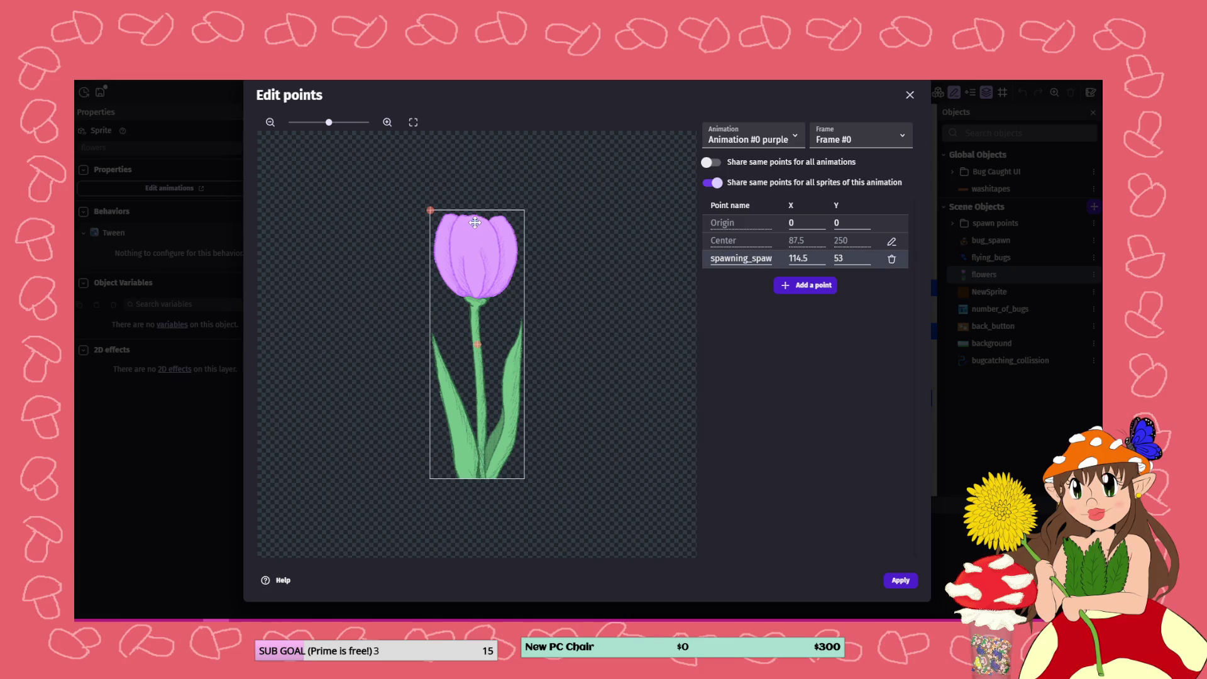
pyautogui.click(748, 139)
pyautogui.click(729, 180)
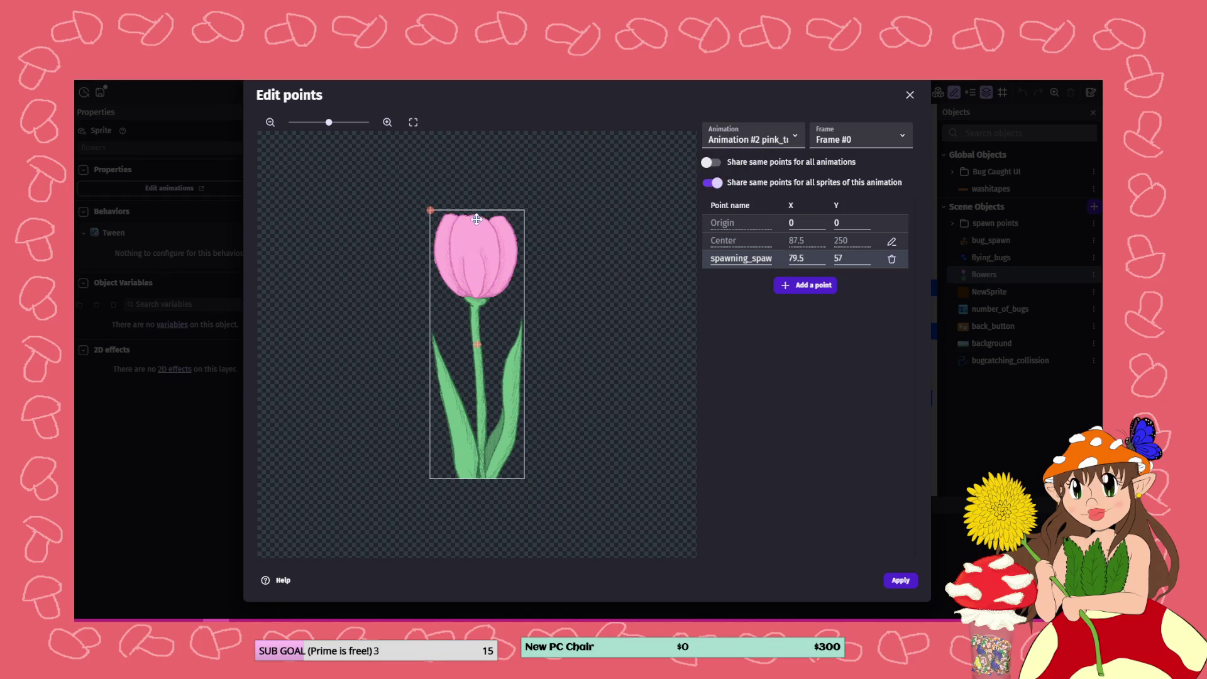
pyautogui.moveTo(473, 217); pyautogui.dragTo(472, 216)
# Move the spawning point to the yellow tulip's top and the daisy's centre, then preview the game
pyautogui.click(748, 139)
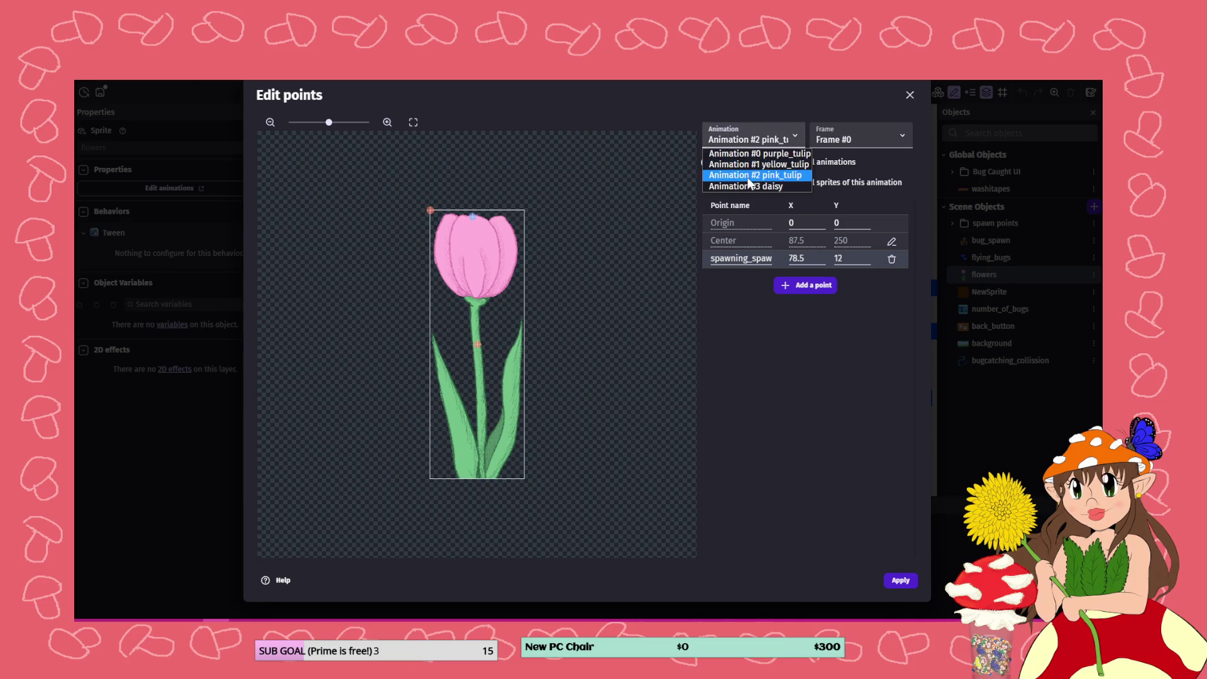
pyautogui.click(747, 178)
pyautogui.click(748, 140)
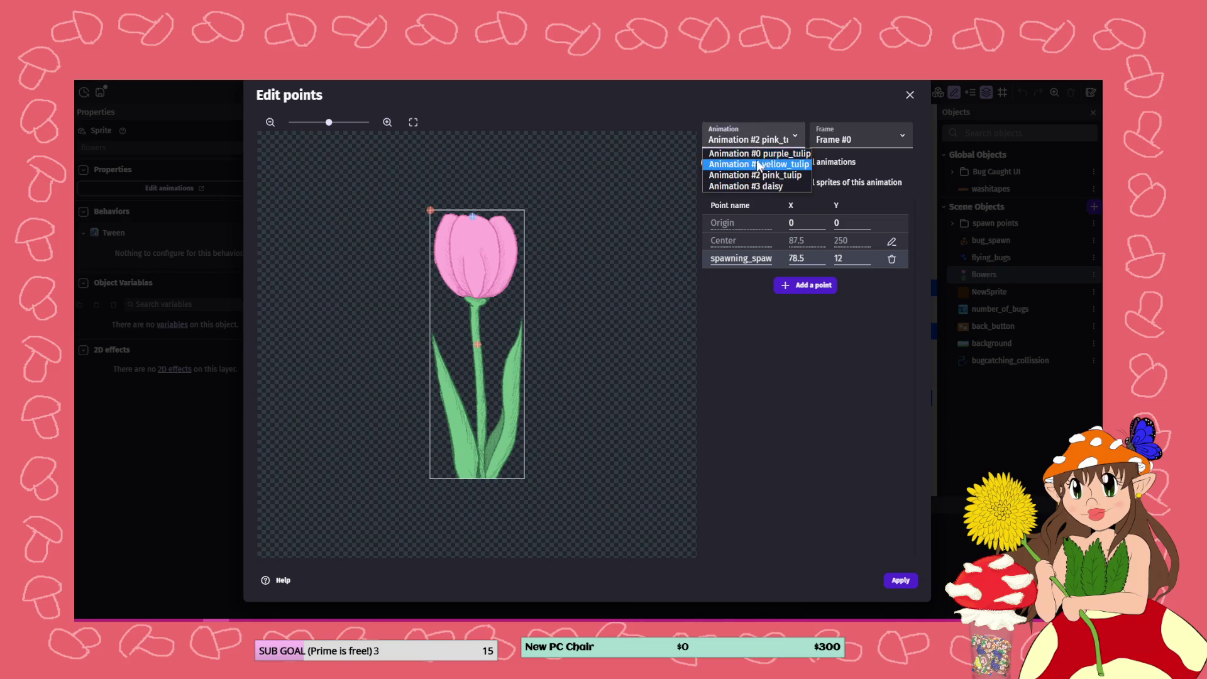
pyautogui.click(754, 164)
pyautogui.moveTo(472, 255); pyautogui.dragTo(474, 219)
pyautogui.click(748, 139)
pyautogui.click(764, 192)
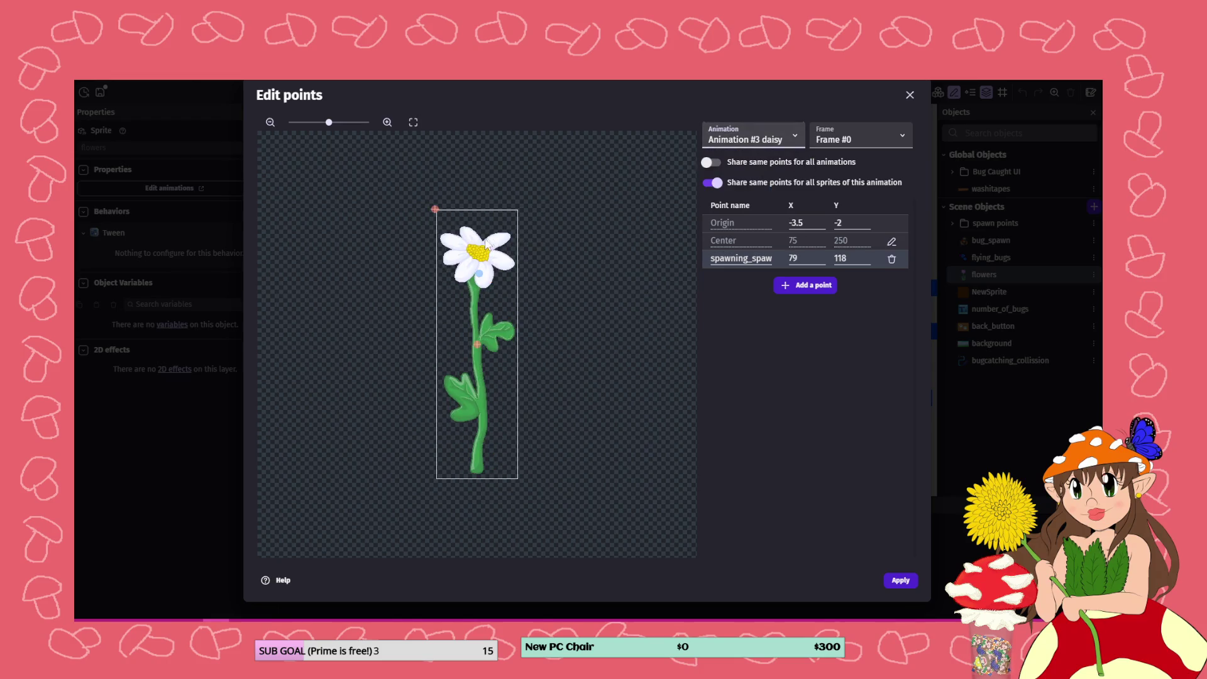
pyautogui.moveTo(479, 273); pyautogui.dragTo(477, 255)
pyautogui.click(898, 579)
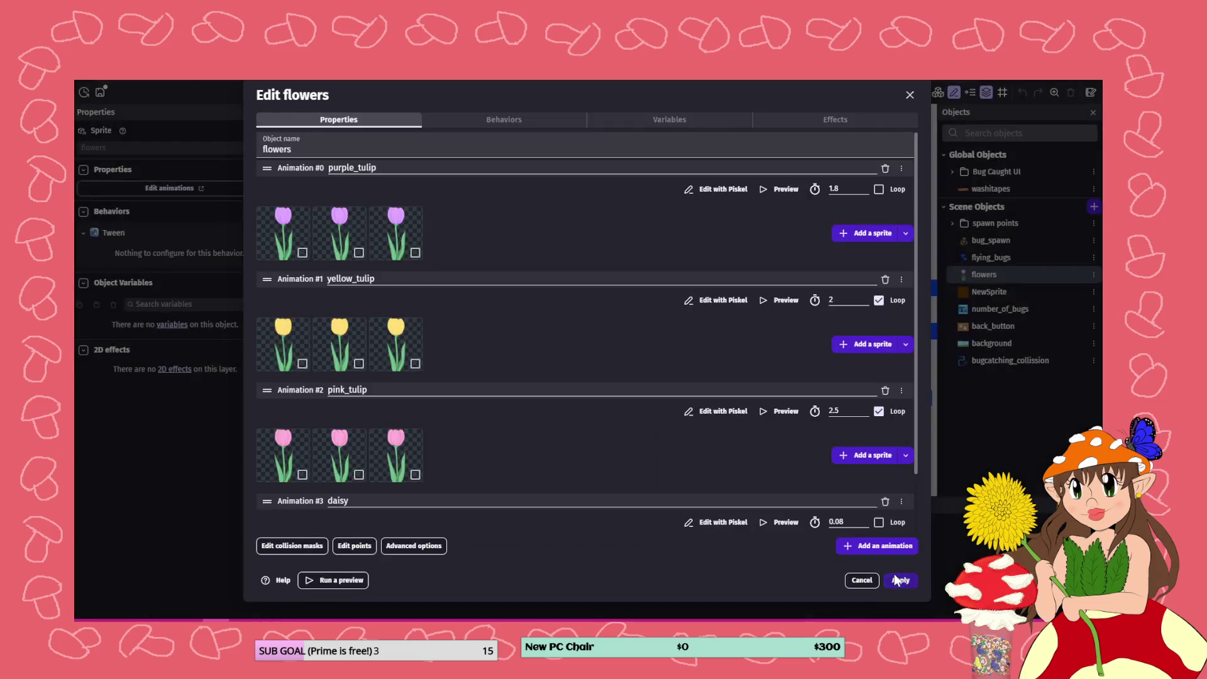
pyautogui.click(899, 579)
pyautogui.click(544, 93)
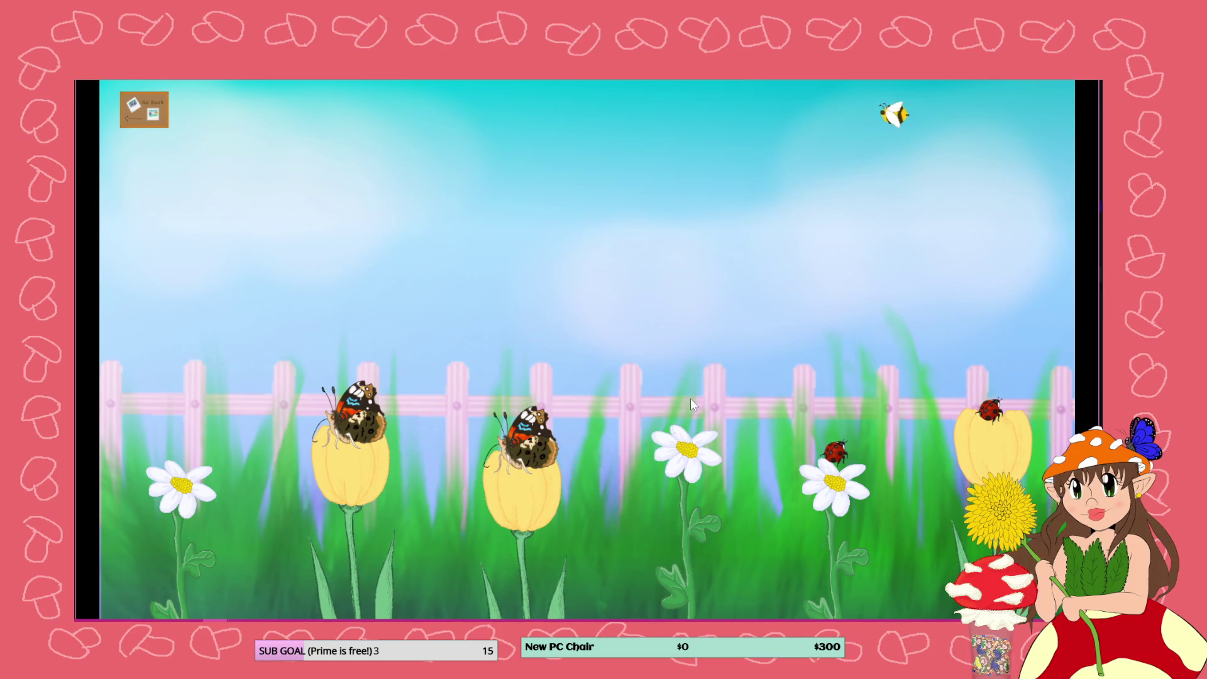
# Catch the red admiral butterfly in the preview and return to the previous biome
pyautogui.click(690, 397)
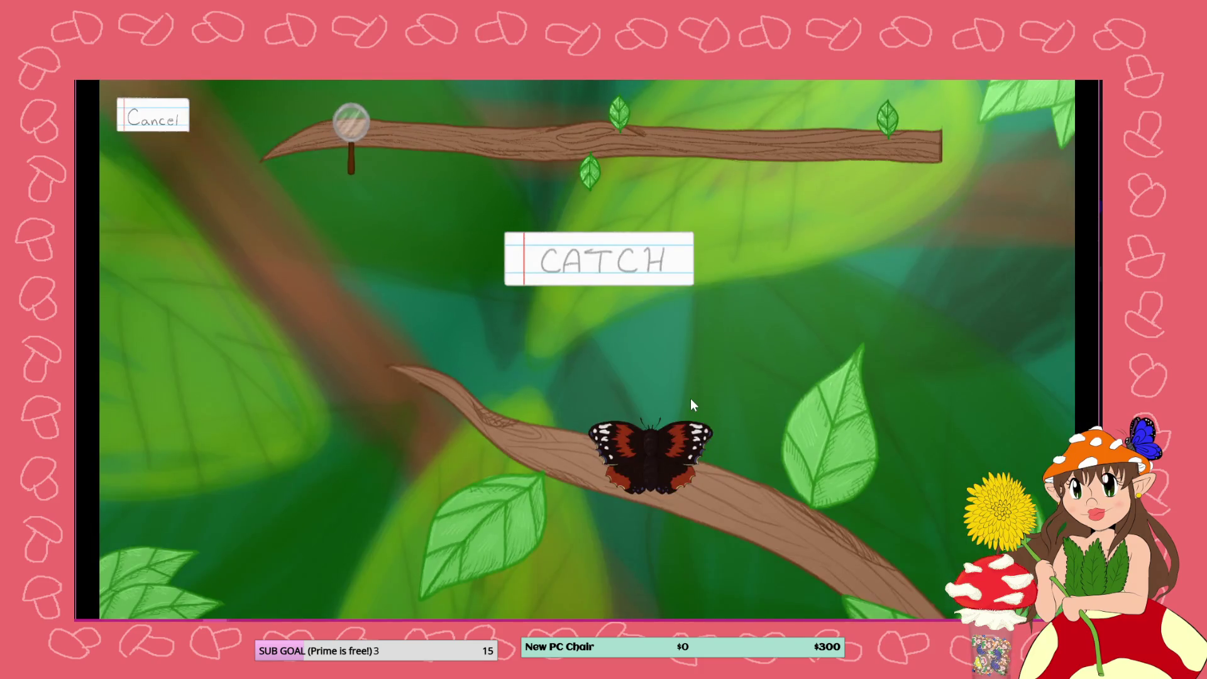
pyautogui.click(643, 272)
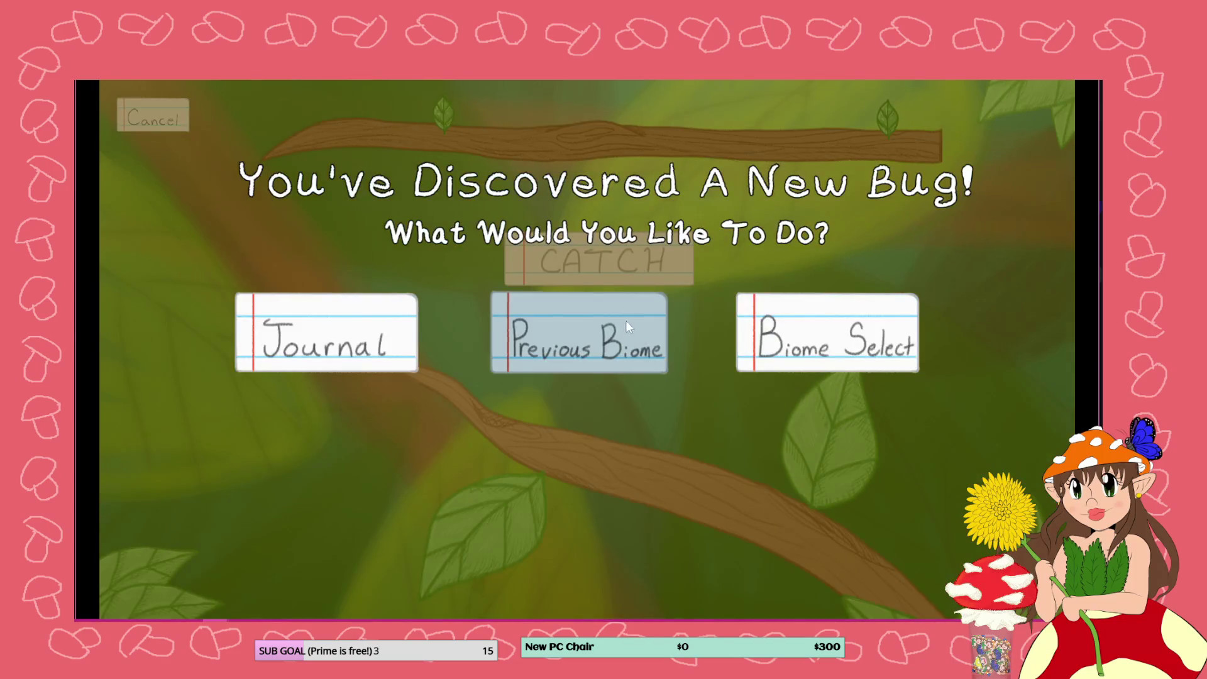
pyautogui.click(624, 323)
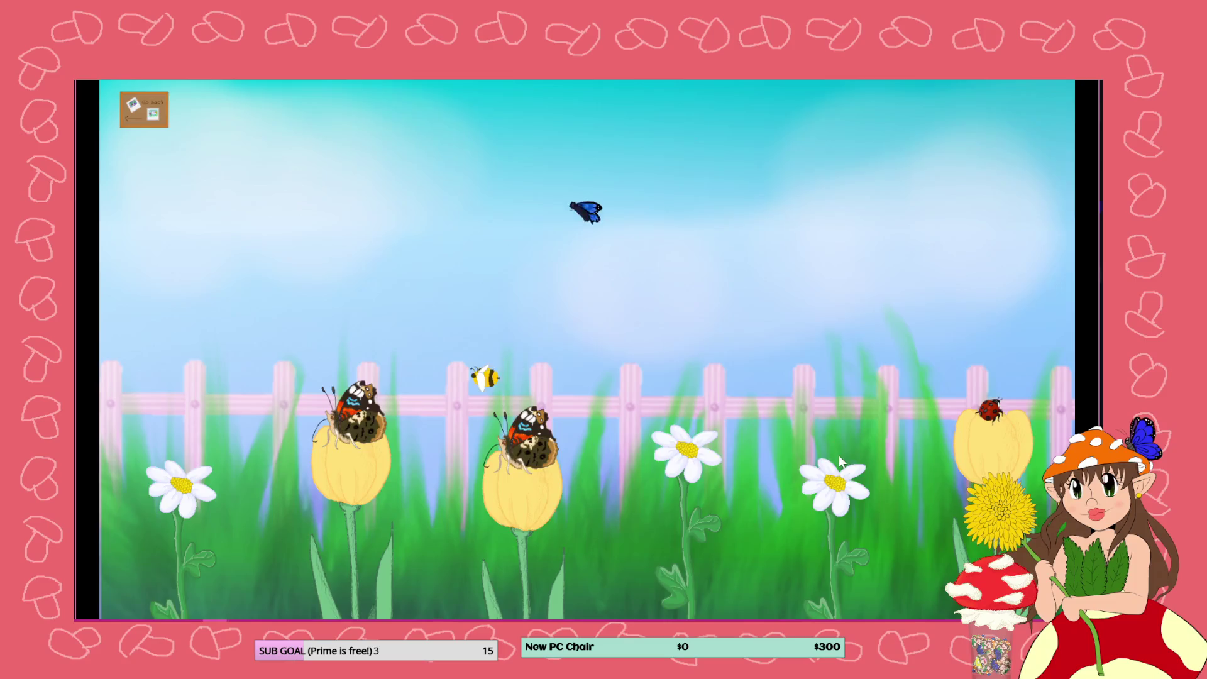
# Catch the ladybug on the daisy, return to the previous biome, and close the preview
pyautogui.click(836, 453)
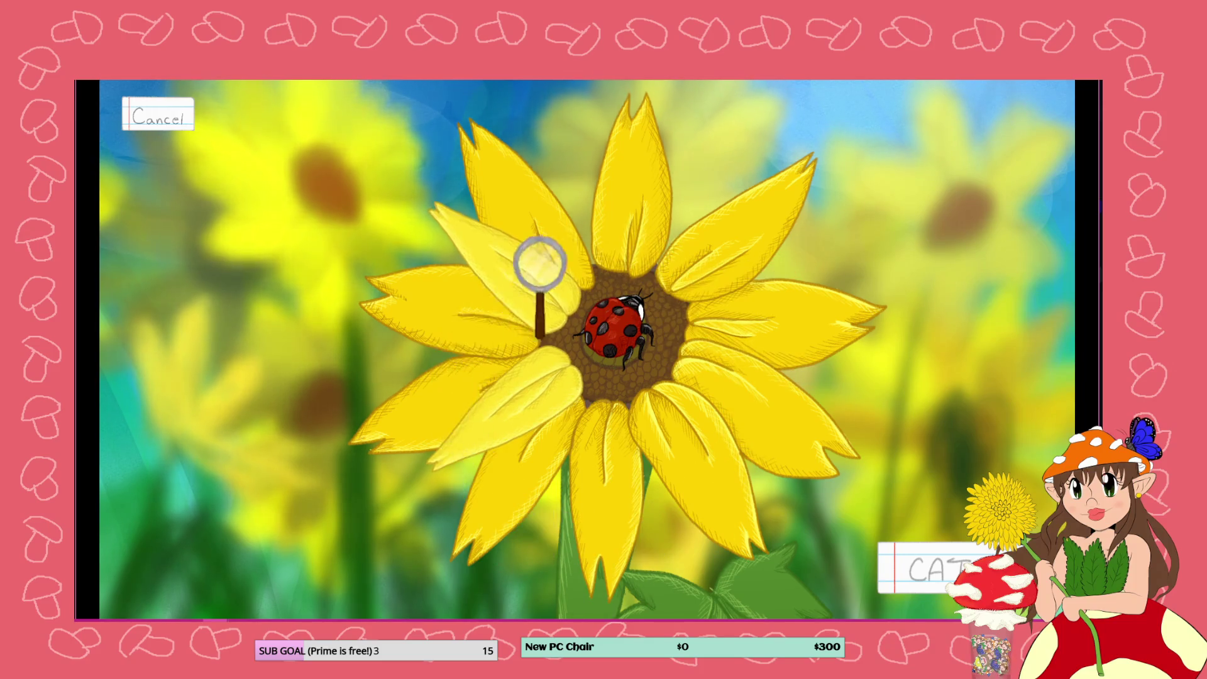
pyautogui.click(613, 324)
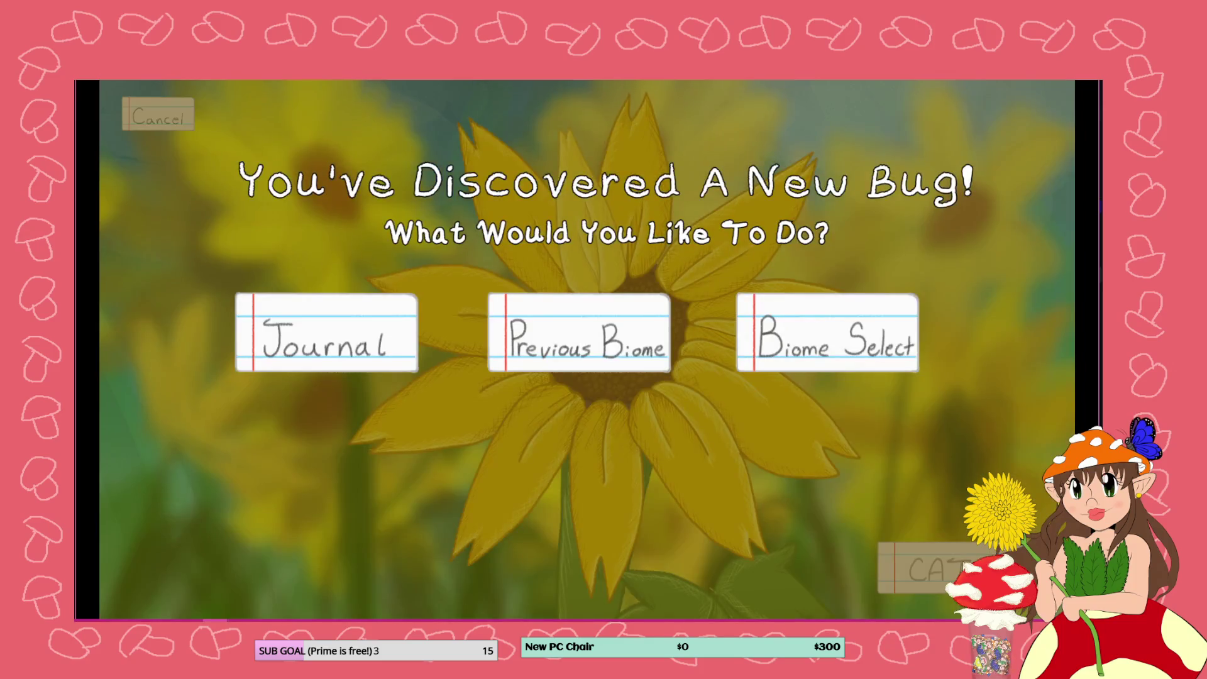
pyautogui.click(639, 357)
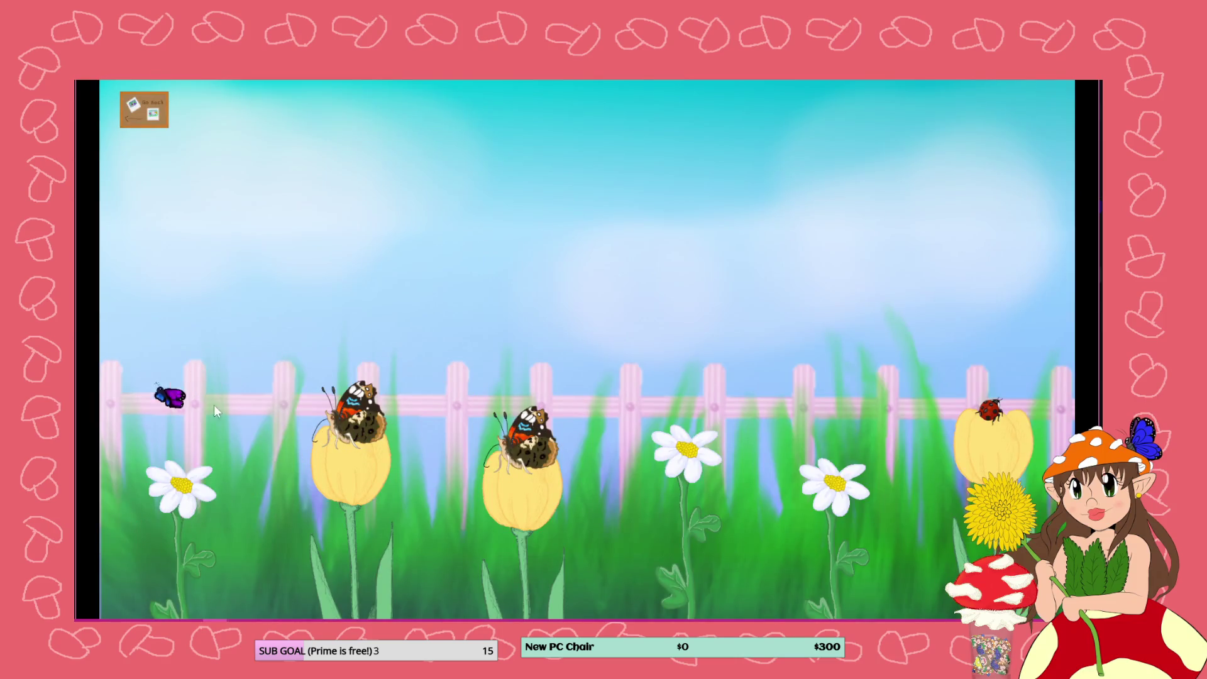
pyautogui.click(1082, 81)
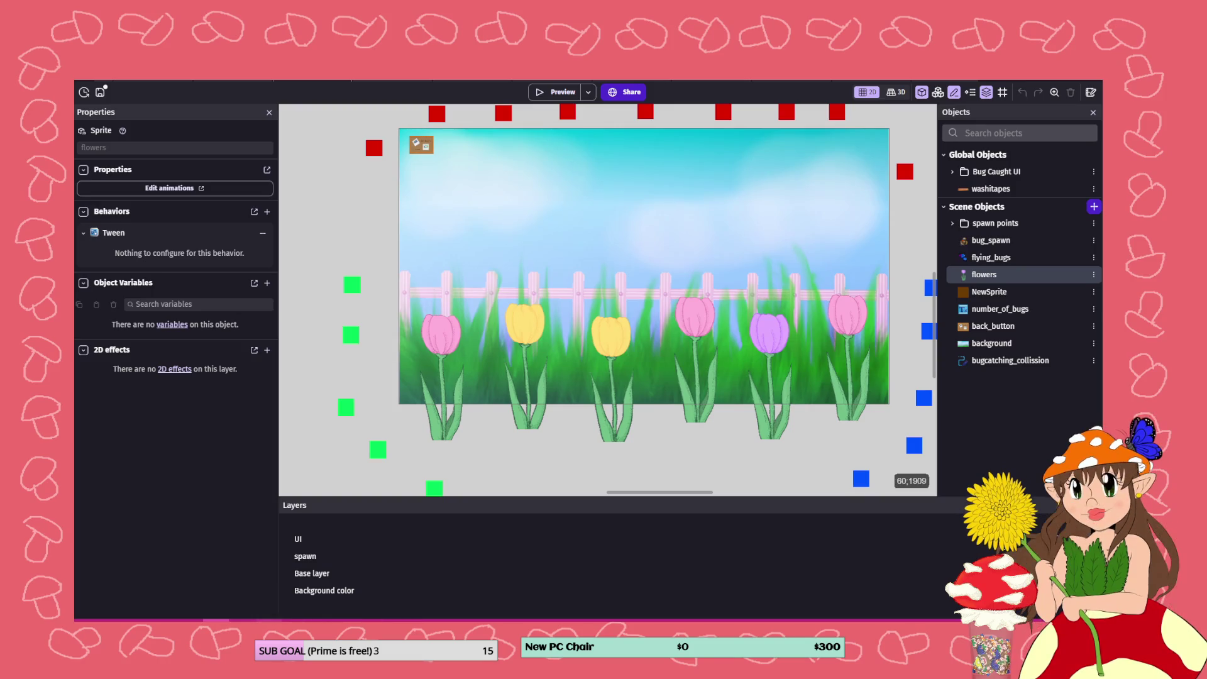
pyautogui.hotkey('alt', 'Tab')
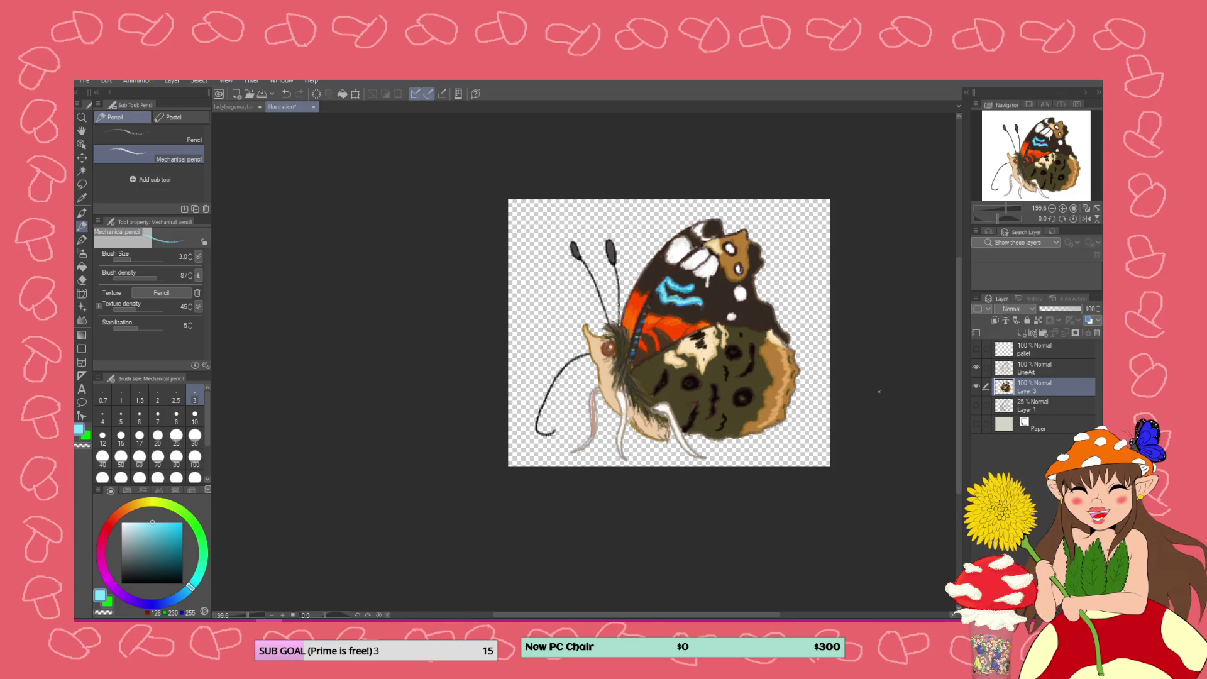
# Select the LineArt layer and add a new raster Layer 2 directly above it
pyautogui.scroll(-2, 879, 391)
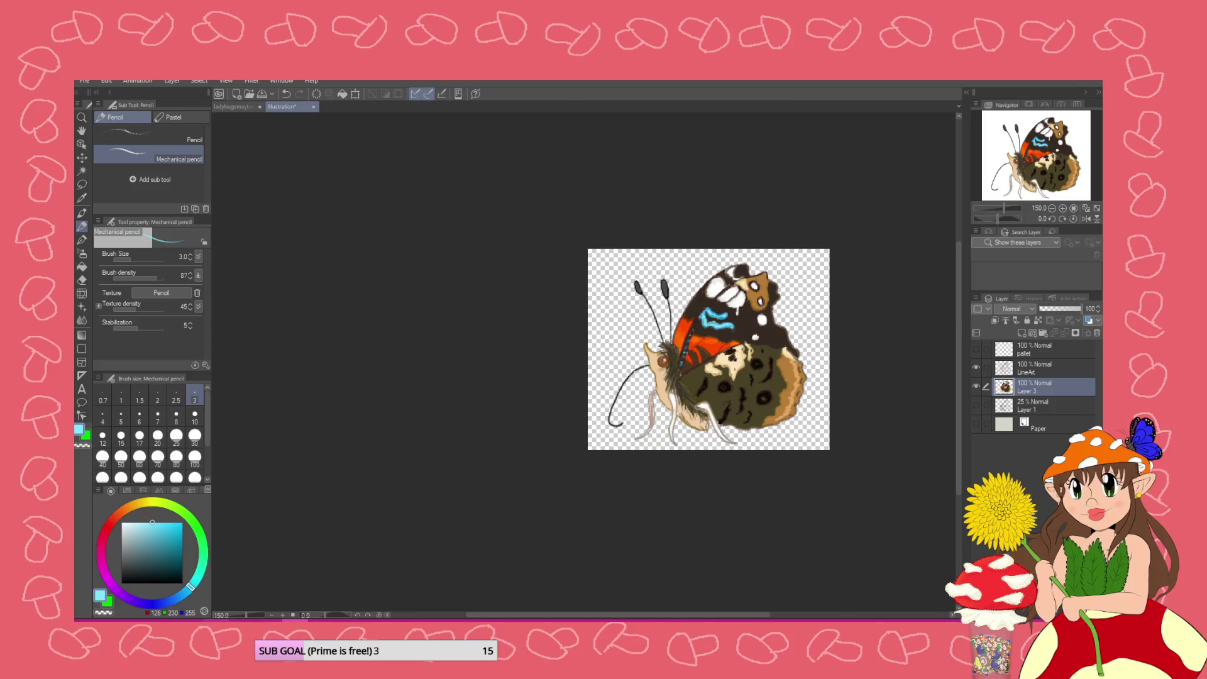
pyautogui.hotkey('alt', 'Tab')
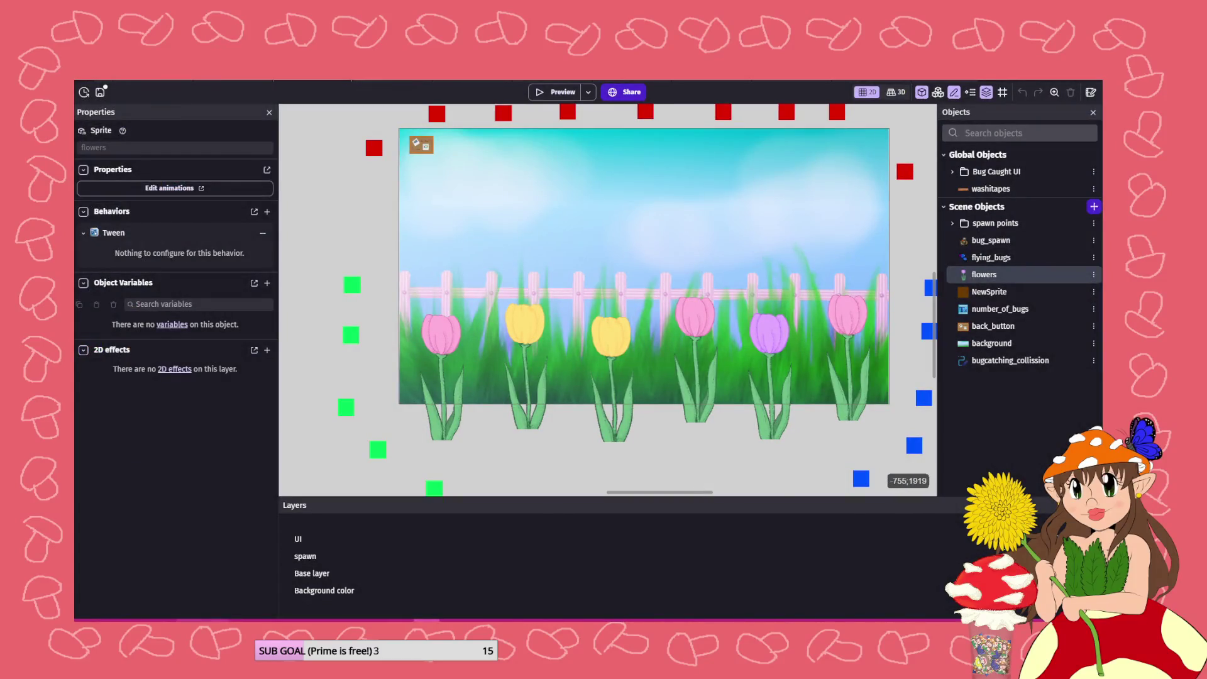
pyautogui.hotkey('alt', 'Tab')
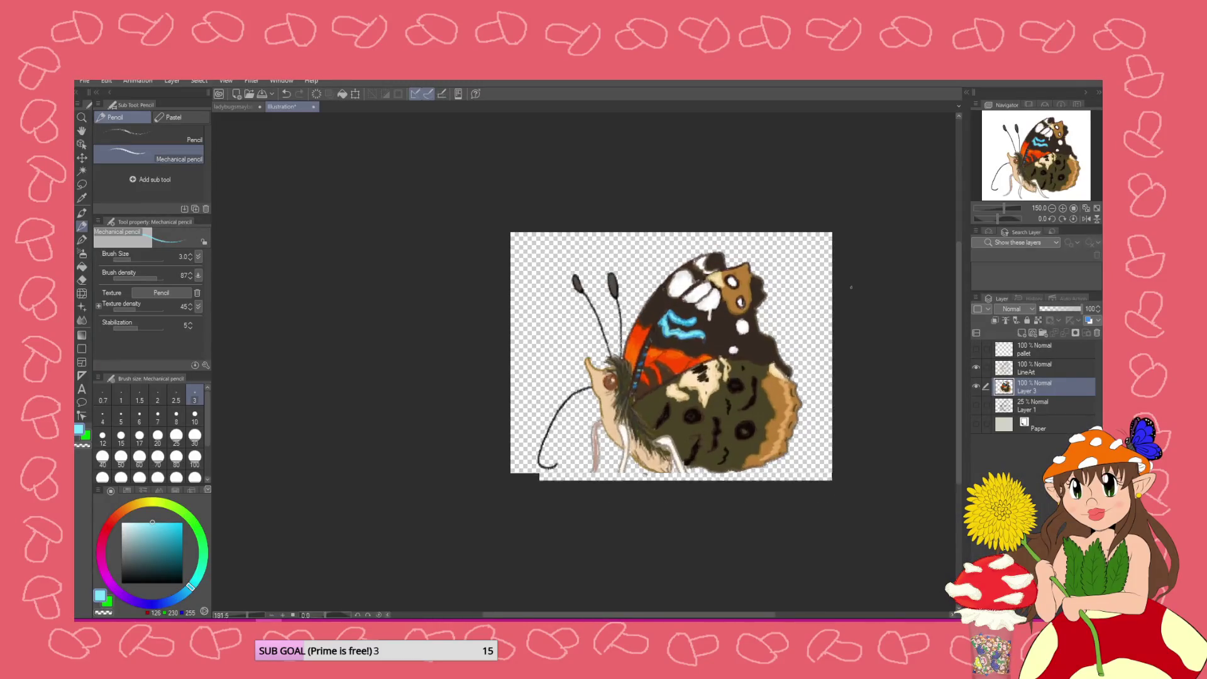
pyautogui.click(1023, 368)
pyautogui.click(1019, 330)
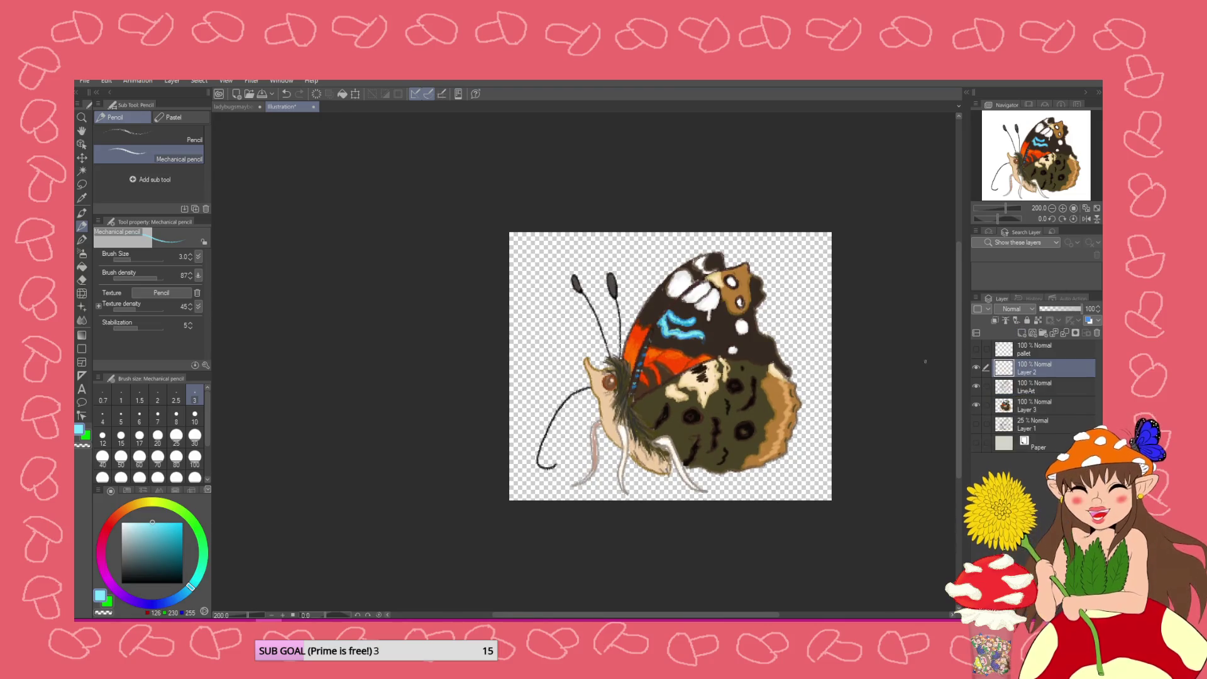
pyautogui.scroll(2, 914, 371)
# Hatch the upper and lower wing edges in black, clip the layer, and move it beneath LineArt
pyautogui.click(182, 584)
pyautogui.moveTo(698, 214)
pyautogui.mouseDown()
pyautogui.moveTo(716, 257)
pyautogui.moveTo(729, 257)
pyautogui.moveTo(722, 315)
pyautogui.mouseUp()
pyautogui.moveTo(770, 370)
pyautogui.mouseDown()
pyautogui.moveTo(761, 377)
pyautogui.moveTo(736, 339)
pyautogui.moveTo(704, 330)
pyautogui.moveTo(723, 312)
pyautogui.moveTo(685, 340)
pyautogui.moveTo(675, 308)
pyautogui.mouseUp()
pyautogui.moveTo(651, 365); pyautogui.dragTo(660, 351)
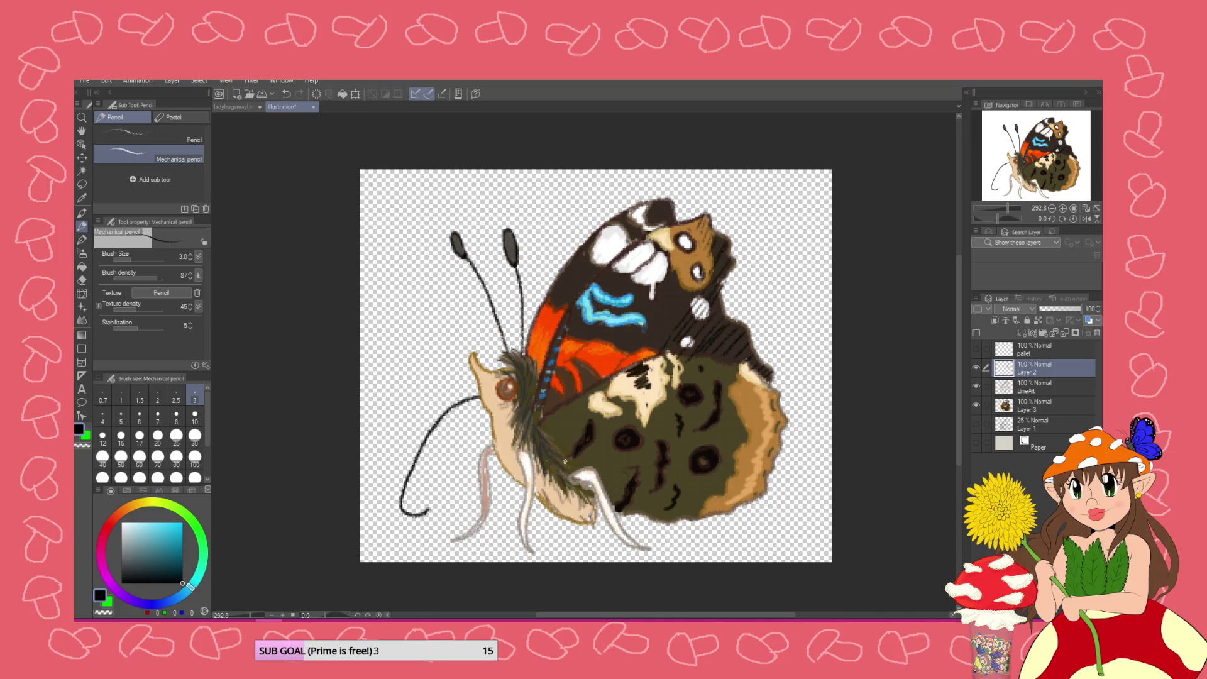
pyautogui.moveTo(612, 488)
pyautogui.mouseDown()
pyautogui.moveTo(647, 509)
pyautogui.moveTo(741, 493)
pyautogui.moveTo(768, 477)
pyautogui.moveTo(757, 445)
pyautogui.mouseUp()
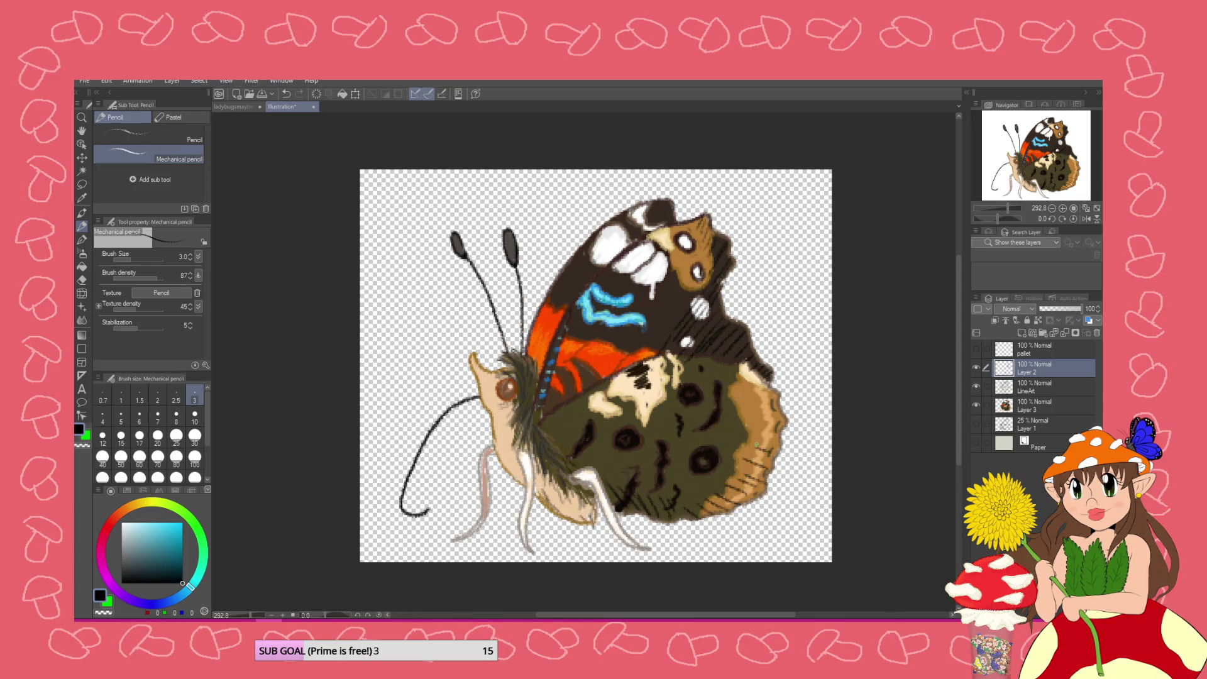
pyautogui.click(995, 321)
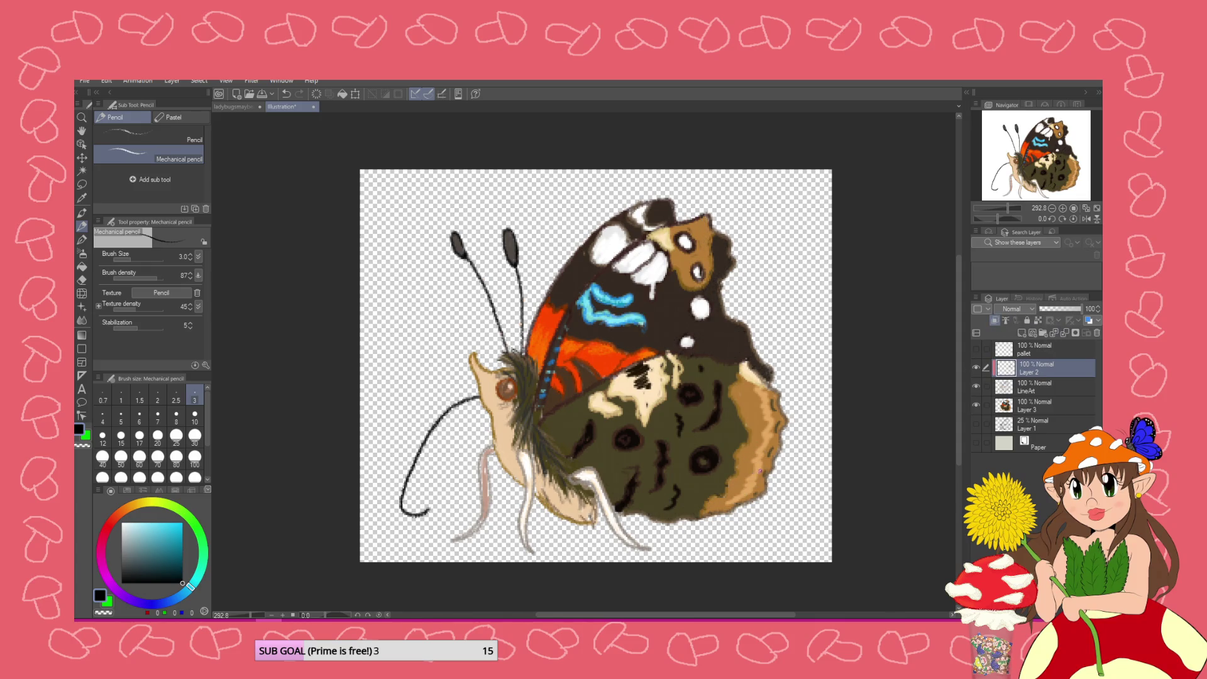
pyautogui.moveTo(1009, 371); pyautogui.dragTo(1009, 394)
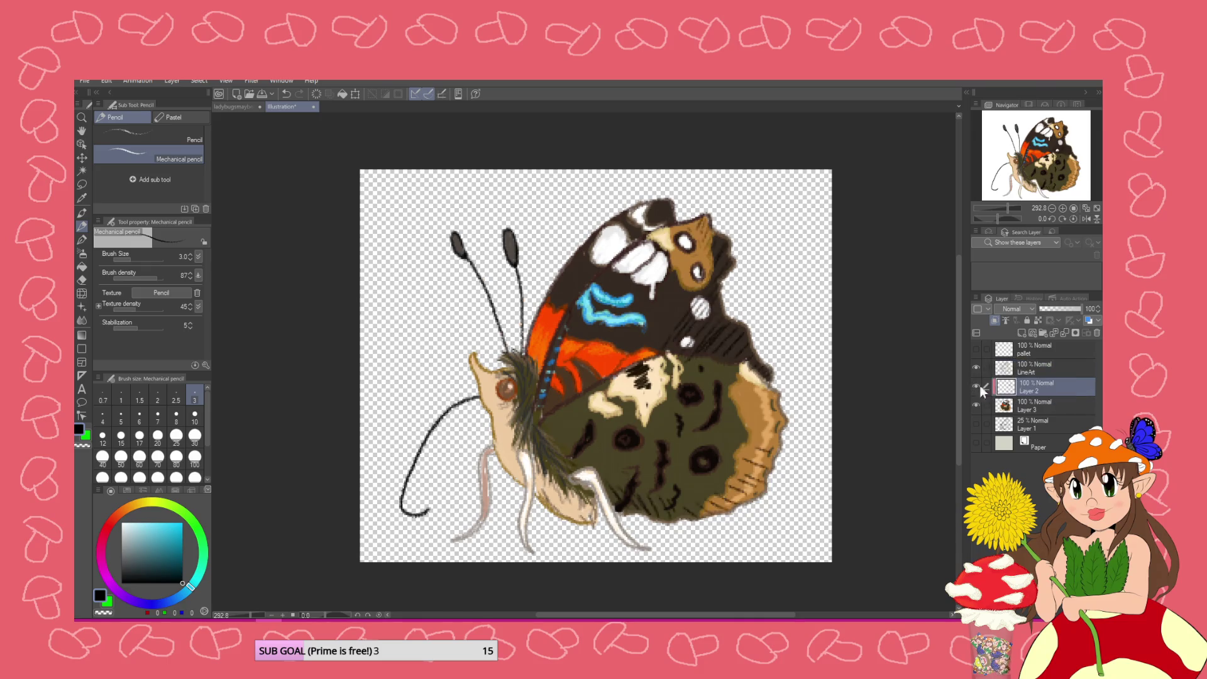
# Hatch the lower wing's right edge and brown borders, then set Layer 2's opacity to 37%
pyautogui.moveTo(760, 459)
pyautogui.mouseDown()
pyautogui.moveTo(776, 409)
pyautogui.moveTo(749, 372)
pyautogui.moveTo(703, 347)
pyautogui.moveTo(656, 349)
pyautogui.mouseUp()
pyautogui.moveTo(569, 388)
pyautogui.mouseDown()
pyautogui.moveTo(588, 391)
pyautogui.moveTo(544, 406)
pyautogui.moveTo(557, 378)
pyautogui.moveTo(537, 334)
pyautogui.moveTo(568, 268)
pyautogui.moveTo(631, 255)
pyautogui.moveTo(648, 278)
pyautogui.mouseUp()
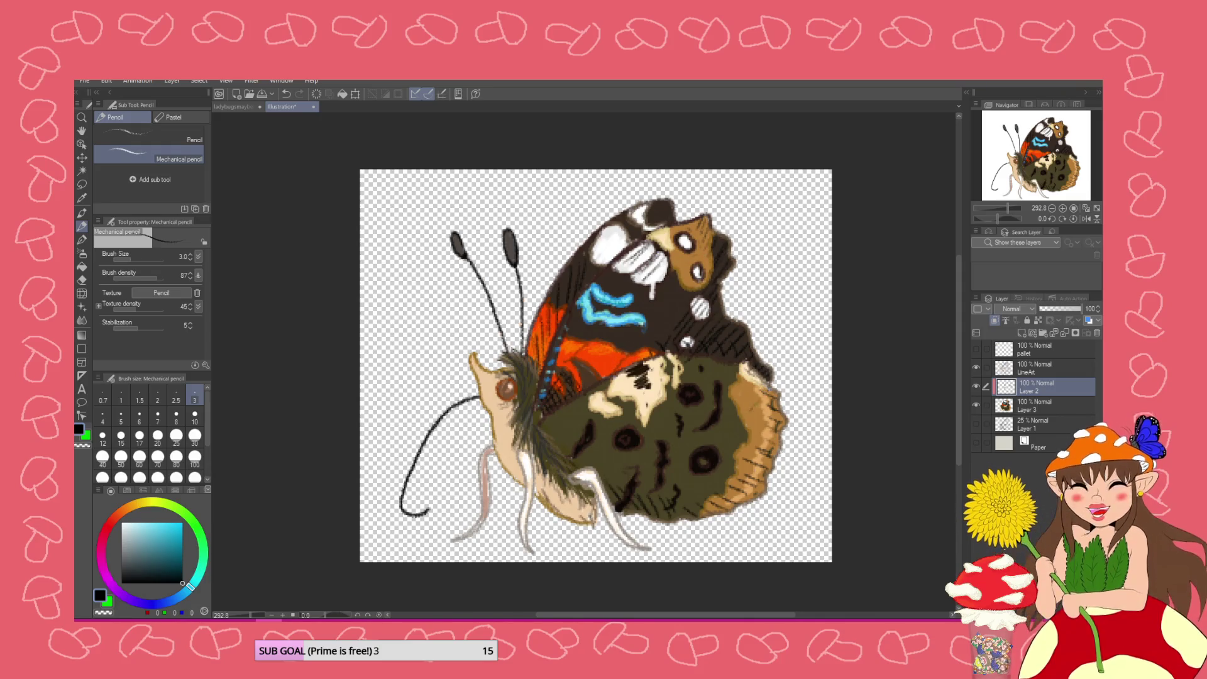
pyautogui.moveTo(770, 418); pyautogui.dragTo(755, 436)
pyautogui.moveTo(773, 424); pyautogui.dragTo(741, 466)
pyautogui.moveTo(767, 458); pyautogui.dragTo(721, 501)
pyautogui.moveTo(759, 480); pyautogui.dragTo(731, 490)
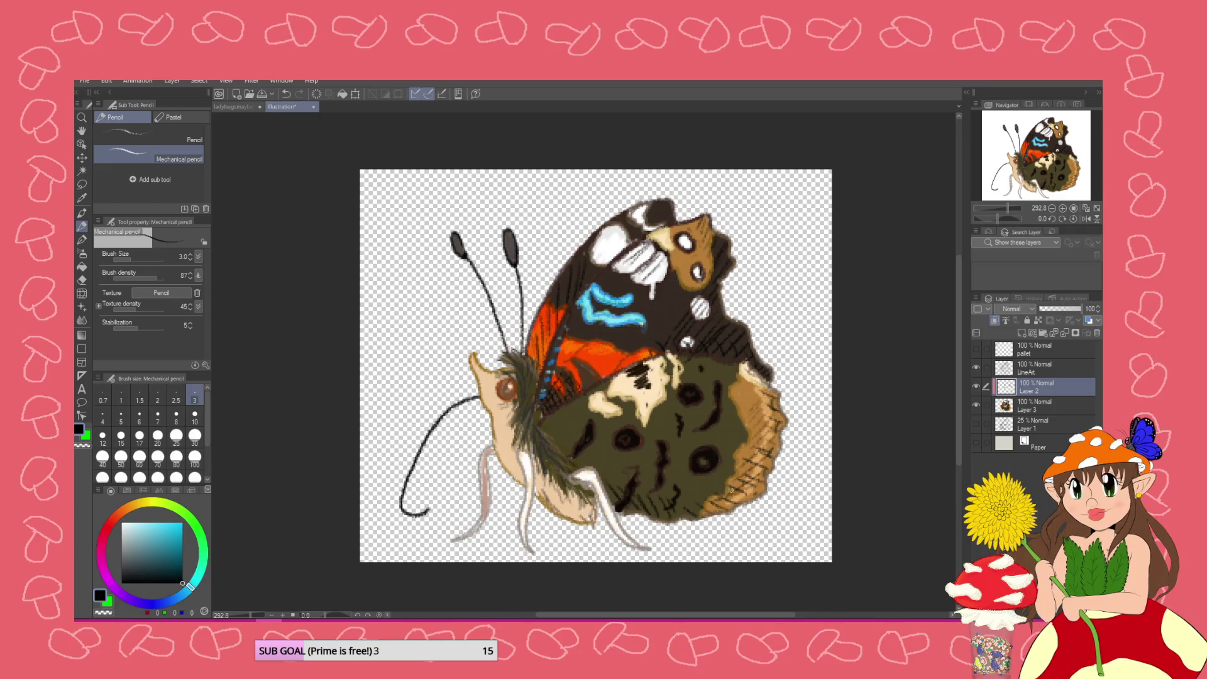
pyautogui.click(1047, 308)
pyautogui.moveTo(1046, 304); pyautogui.dragTo(1055, 300)
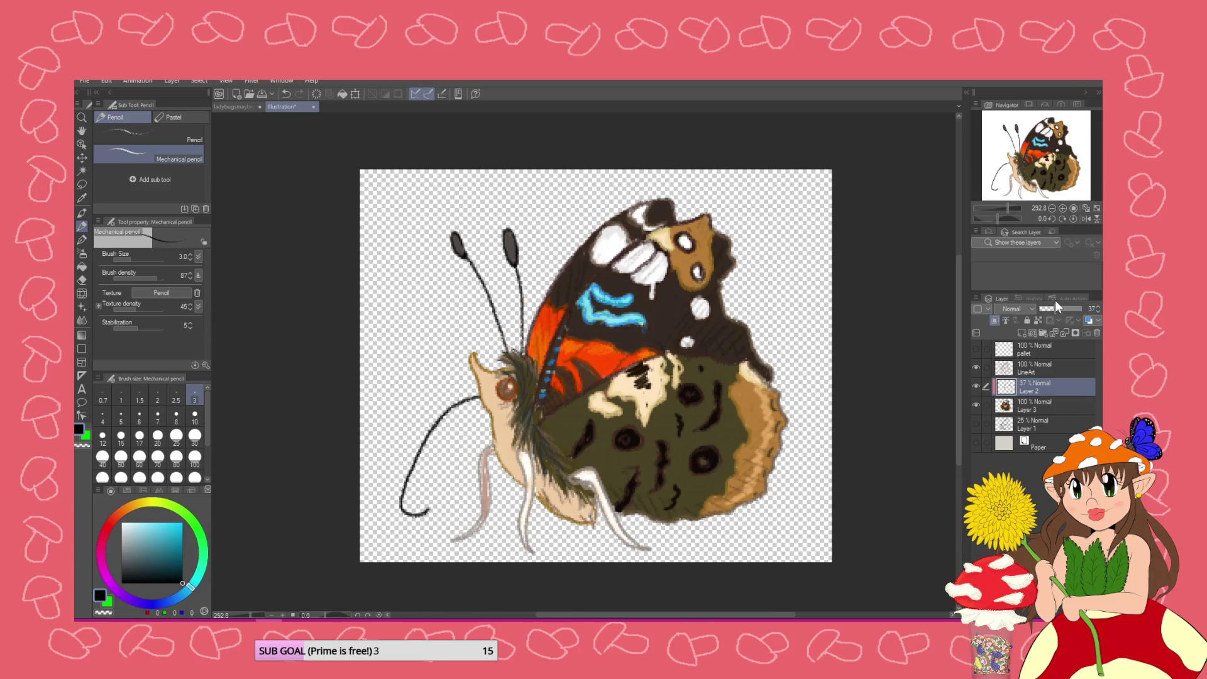
# Add Layer 4 and draw light peach highlights along the right and upper-right wing borders
pyautogui.click(1022, 332)
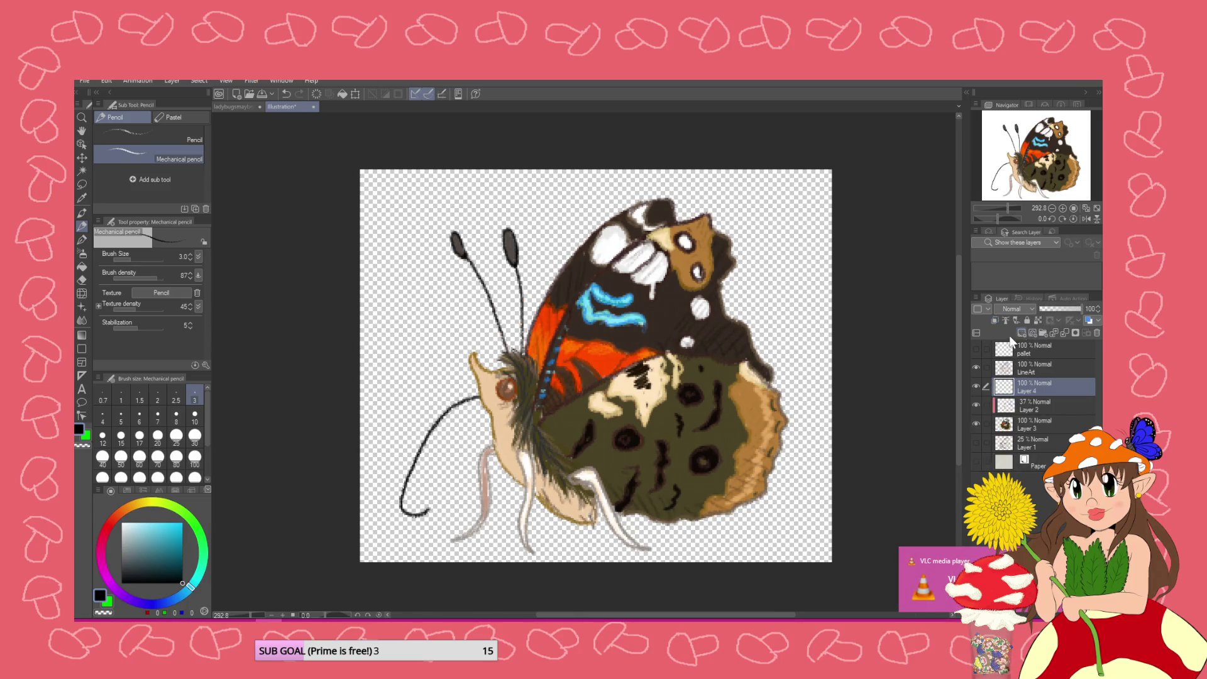
pyautogui.click(133, 505)
pyautogui.click(147, 522)
pyautogui.moveTo(647, 365); pyautogui.dragTo(556, 415)
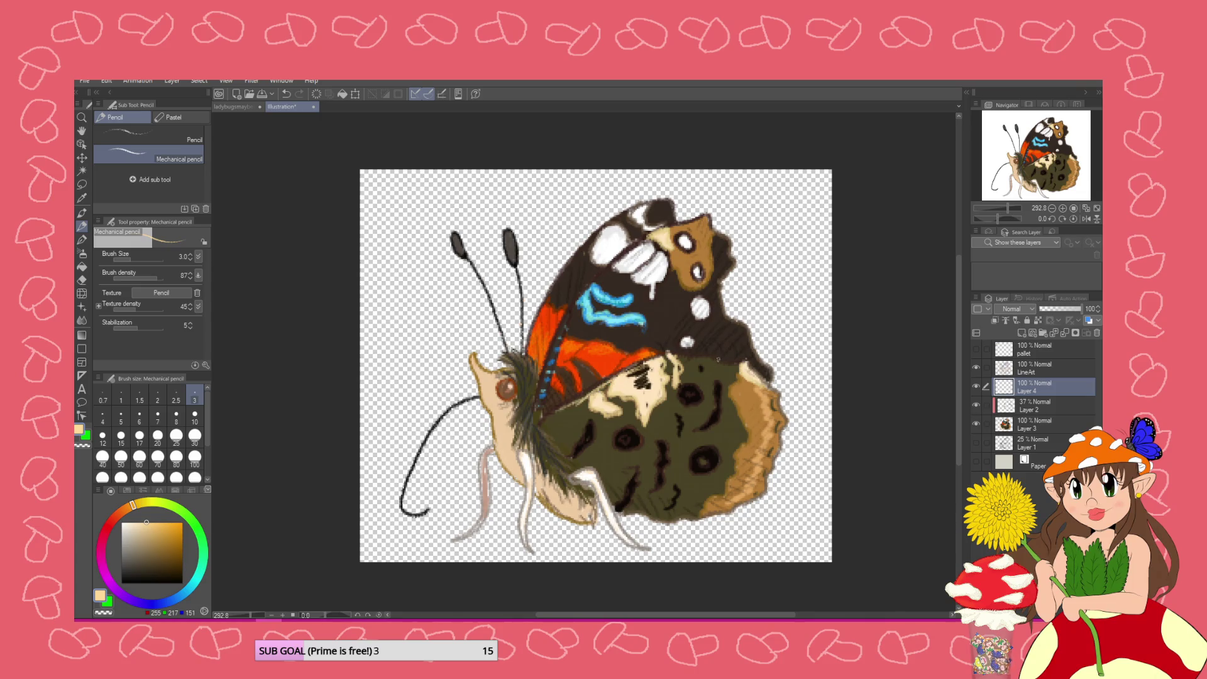
pyautogui.moveTo(677, 356); pyautogui.dragTo(740, 373)
pyautogui.moveTo(718, 306); pyautogui.dragTo(747, 338)
pyautogui.moveTo(730, 269)
pyautogui.mouseDown()
pyautogui.moveTo(723, 239)
pyautogui.moveTo(685, 220)
pyautogui.mouseUp()
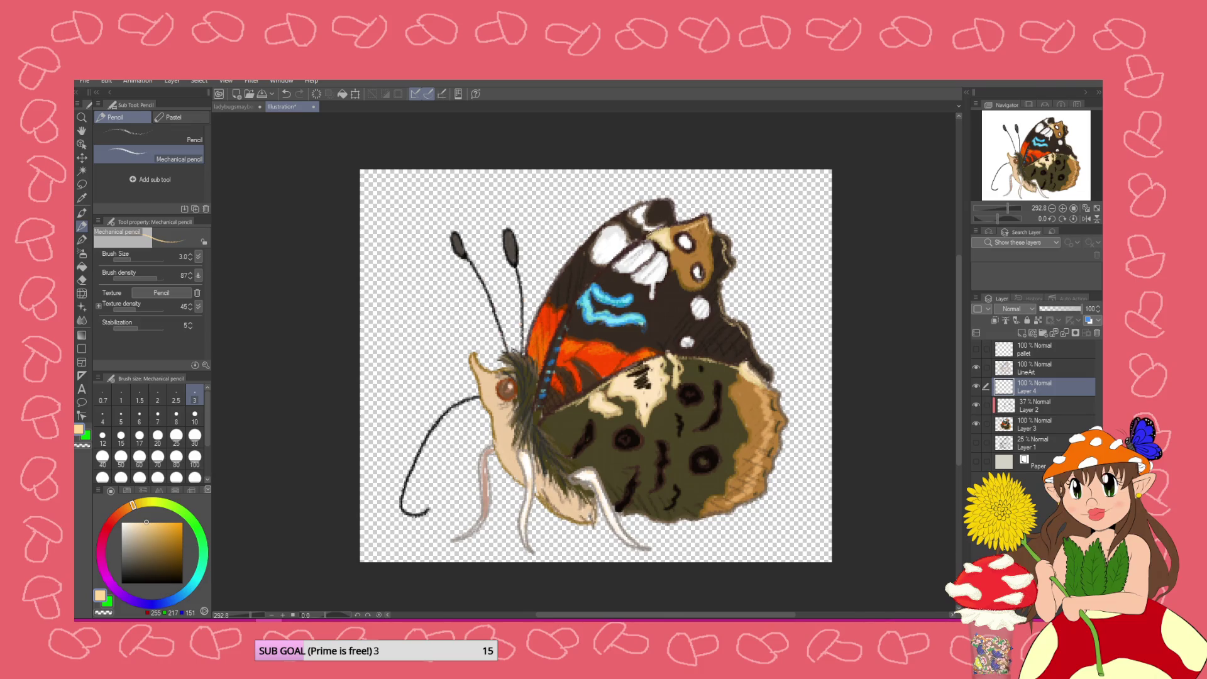
# Highlight the upper wing's left and leading edges, lighten to cream, and undo the last stroke
pyautogui.moveTo(585, 245); pyautogui.dragTo(531, 352)
pyautogui.moveTo(566, 320); pyautogui.dragTo(548, 368)
pyautogui.moveTo(570, 323); pyautogui.dragTo(619, 256)
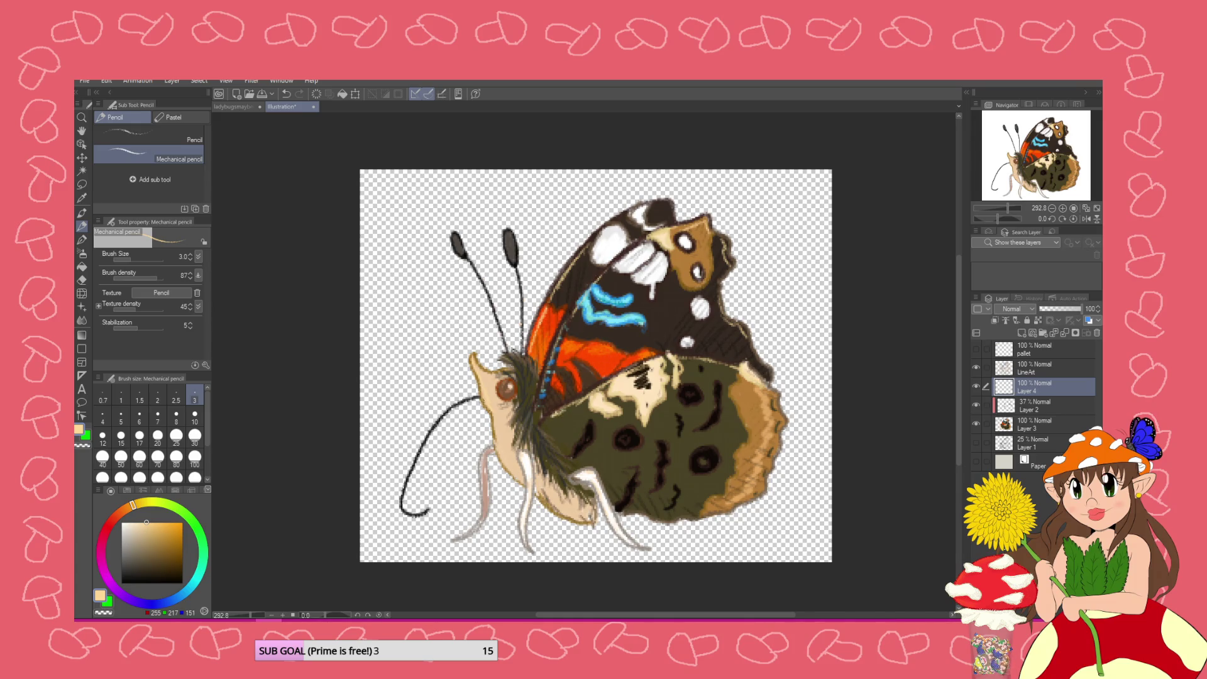
pyautogui.click(134, 523)
pyautogui.hotkey('ctrl', 'z')
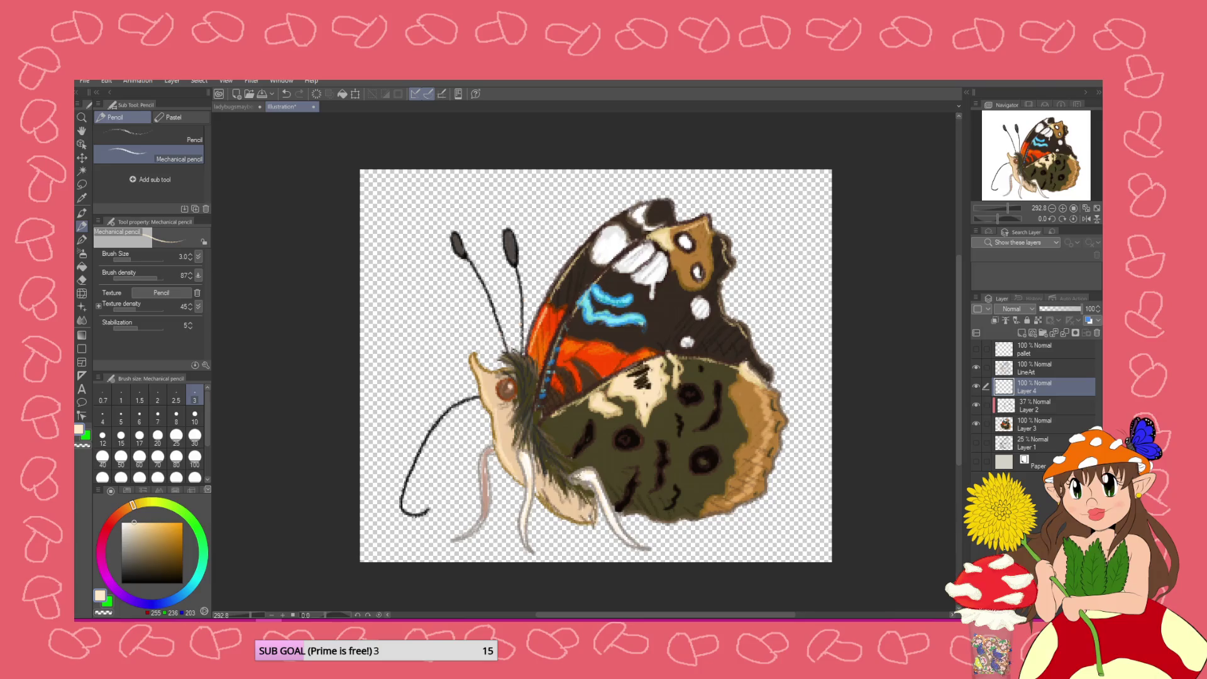
# Dab a light pencil touch on the right antenna tip on Layer 4
pyautogui.click(1012, 370)
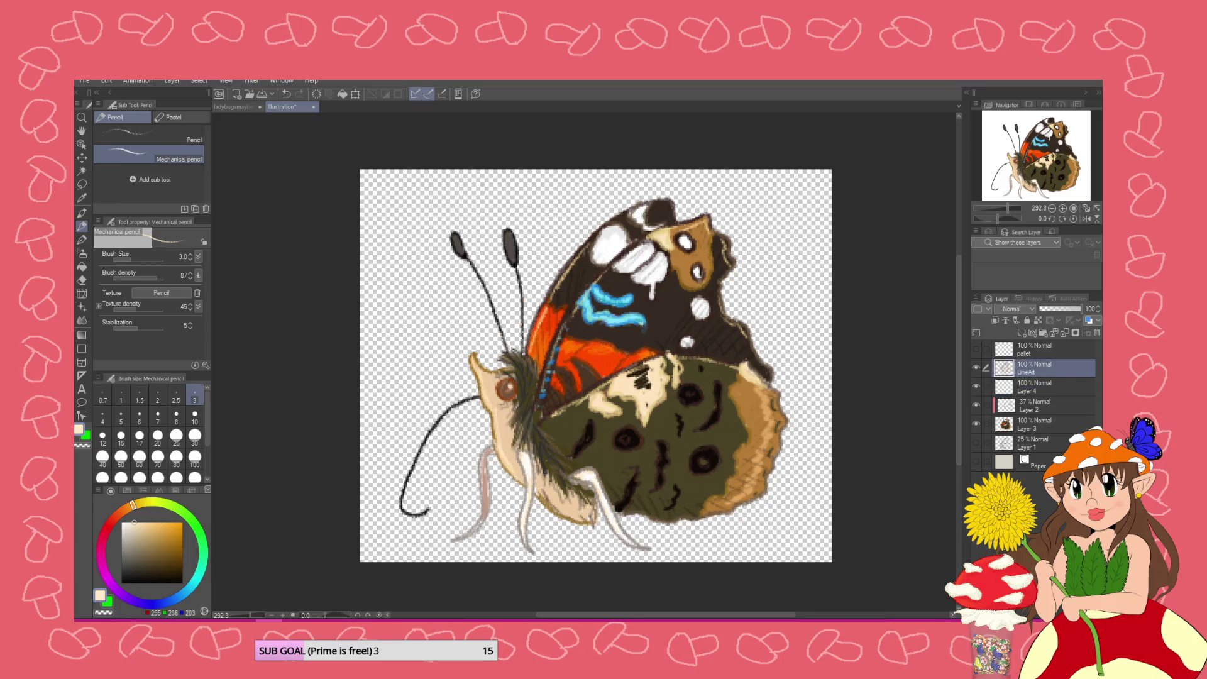
pyautogui.click(82, 280)
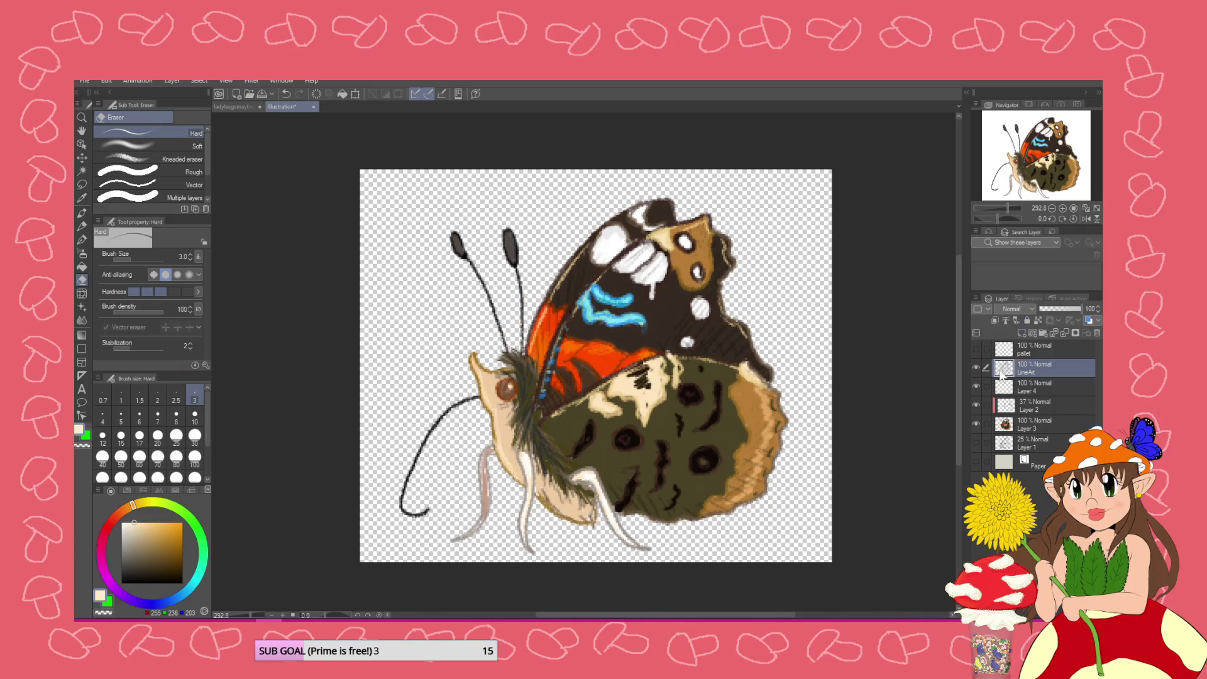
pyautogui.scroll(-2, 639, 280)
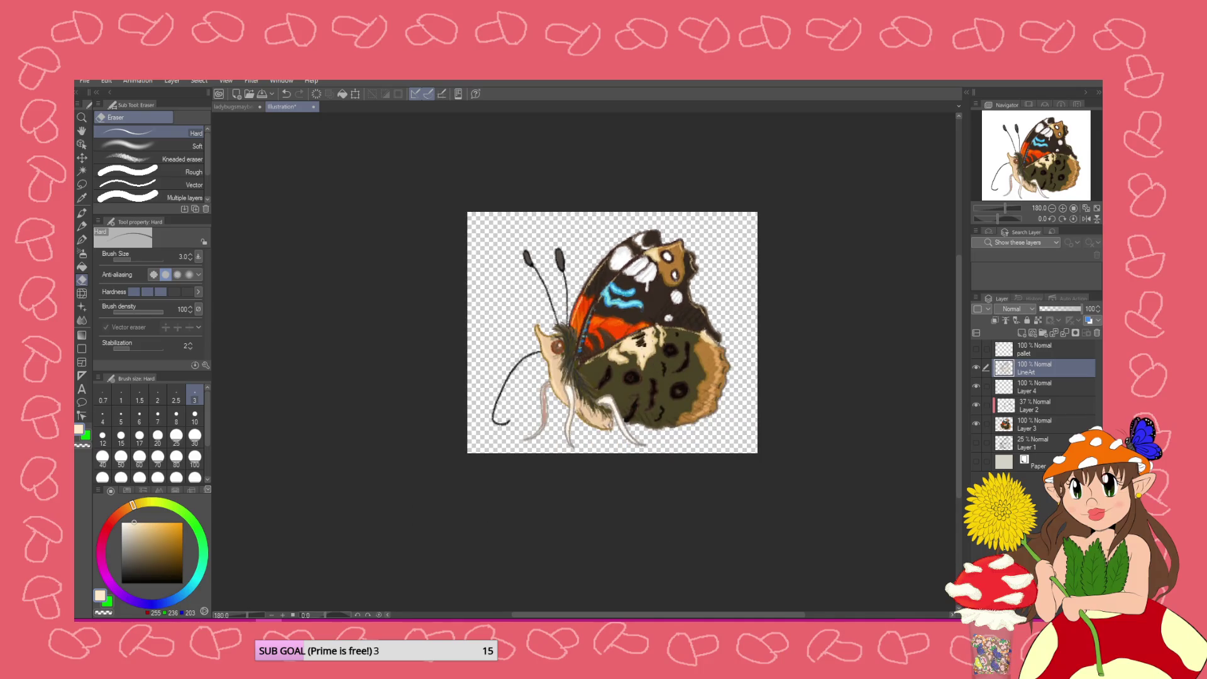
pyautogui.scroll(1, 754, 321)
pyautogui.click(1032, 387)
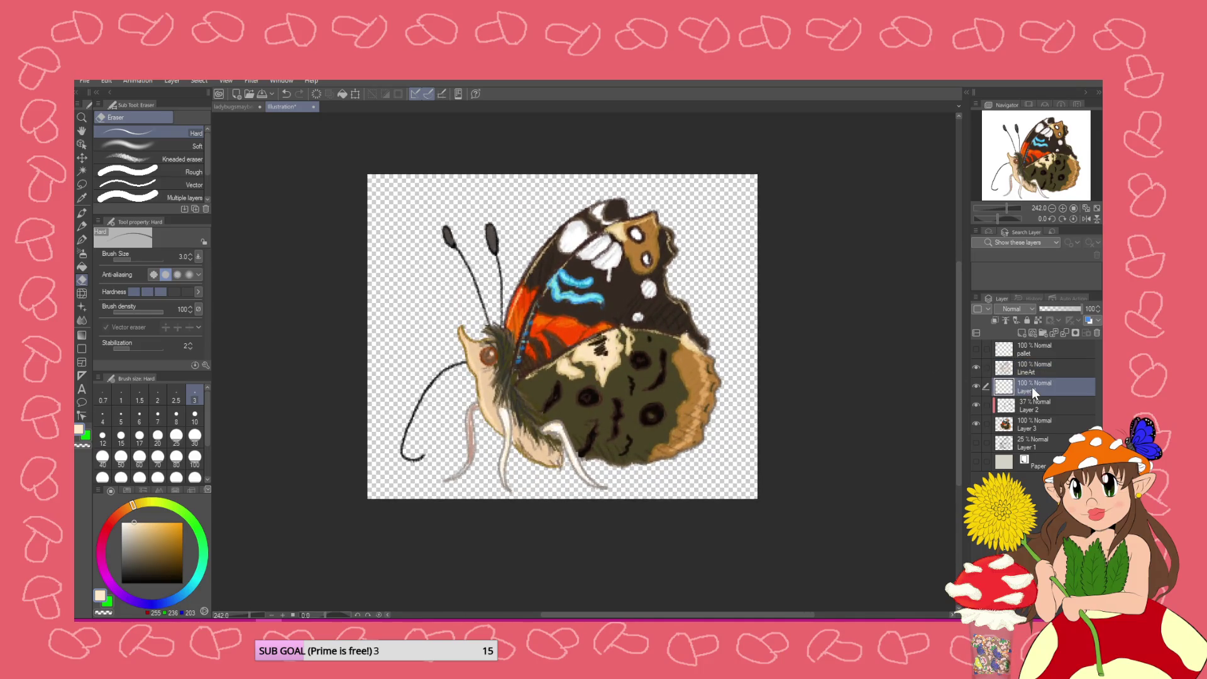
pyautogui.click(81, 225)
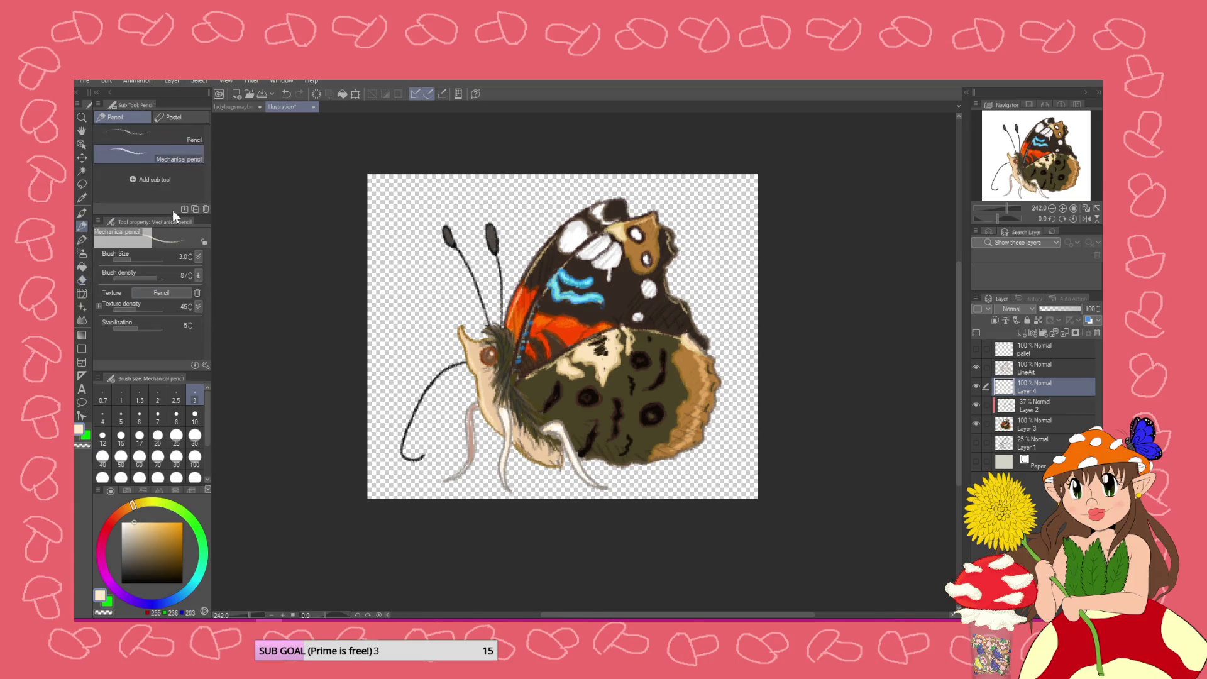
pyautogui.moveTo(490, 225); pyautogui.dragTo(490, 236)
pyautogui.click(1019, 372)
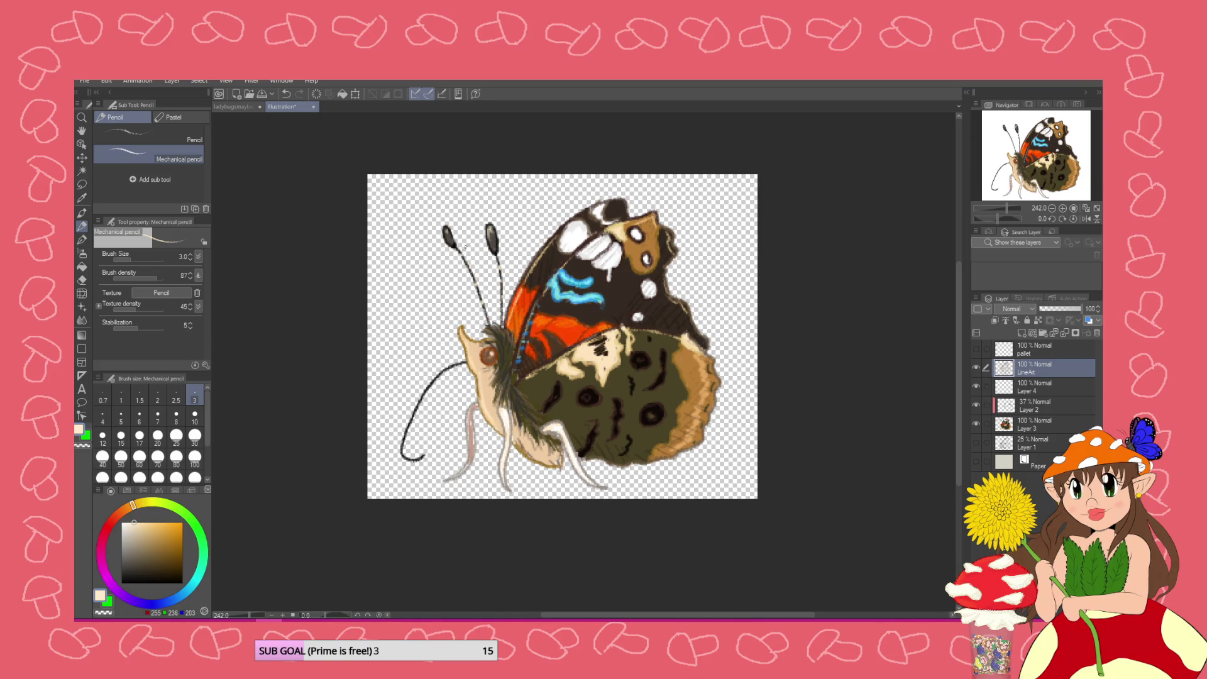
pyautogui.click(80, 80)
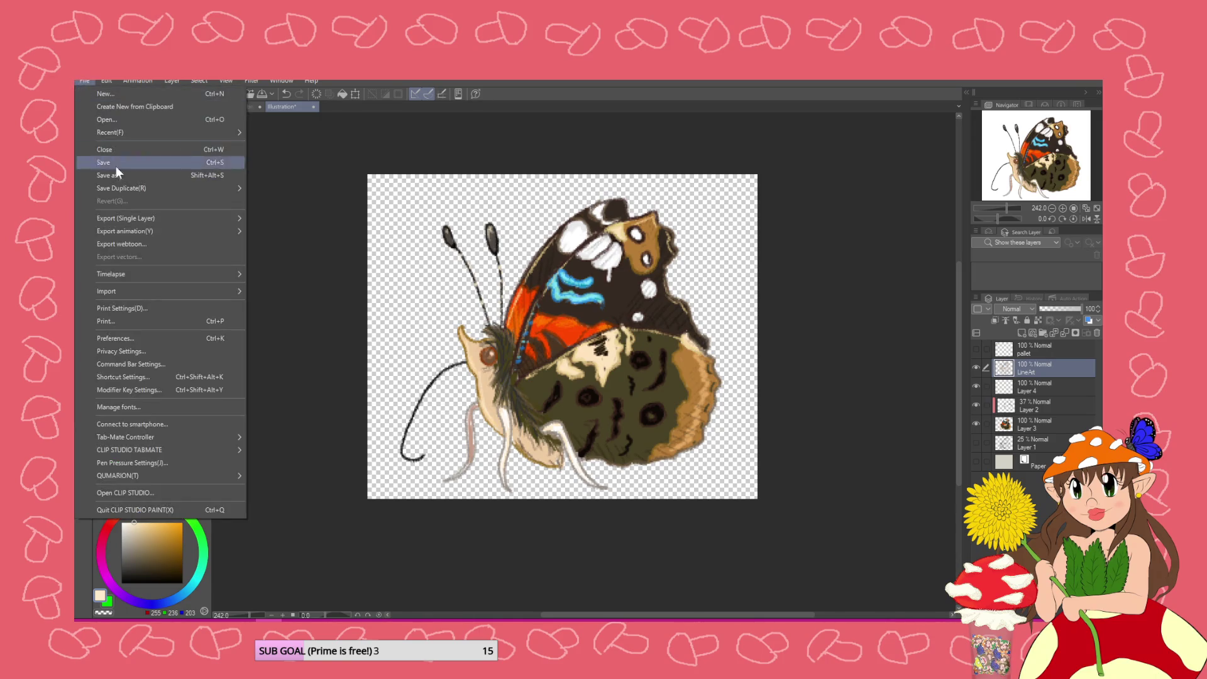
pyautogui.click(277, 244)
pyautogui.press('Return')
pyautogui.click(726, 274)
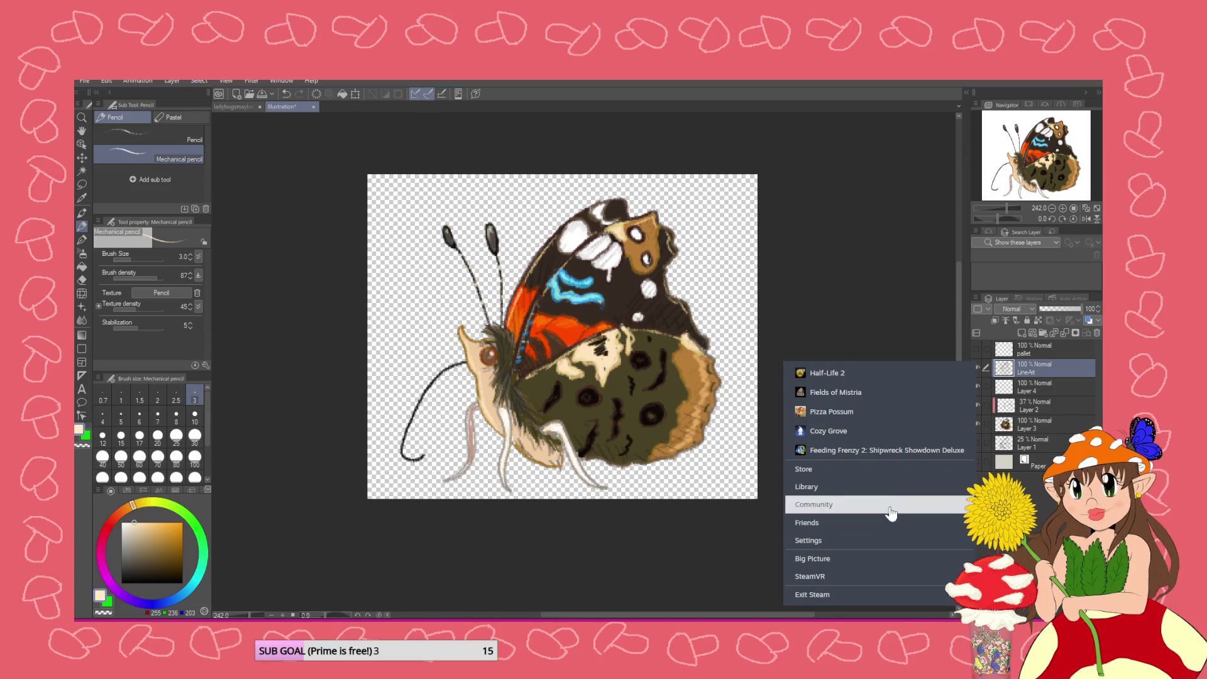
pyautogui.click(882, 470)
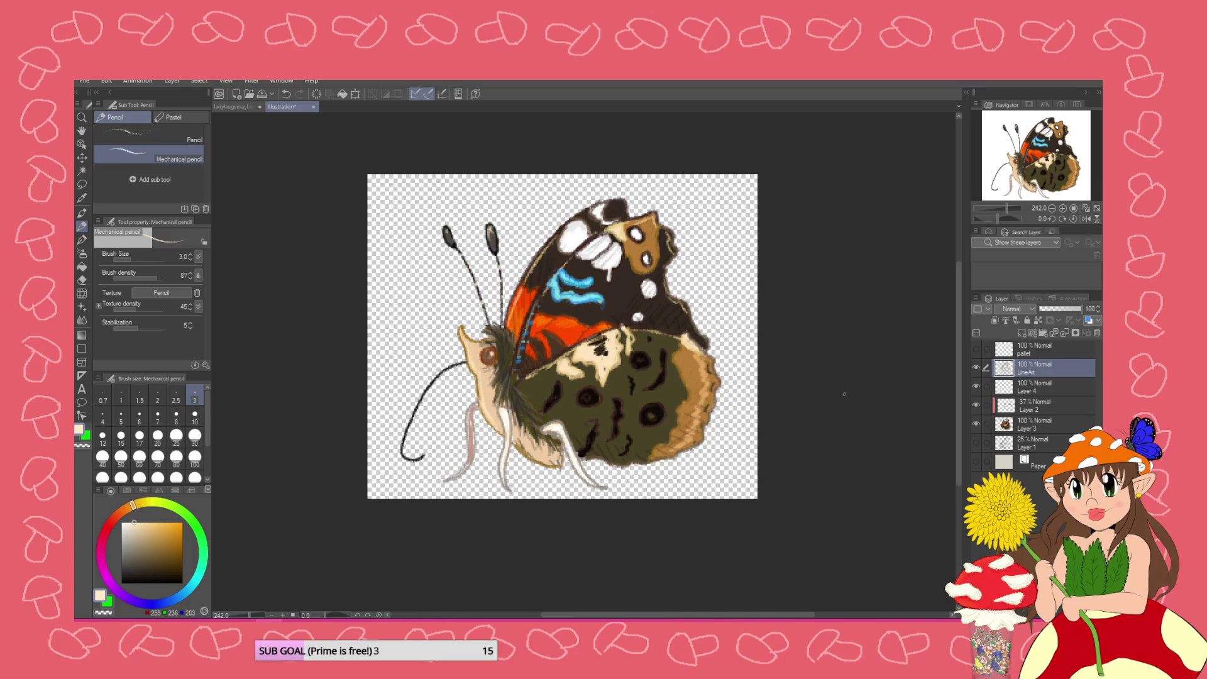
# Save the illustration as a Clip Studio file named 'butterflies' in the Bugs folder
pyautogui.hotkey('ctrl', 's')
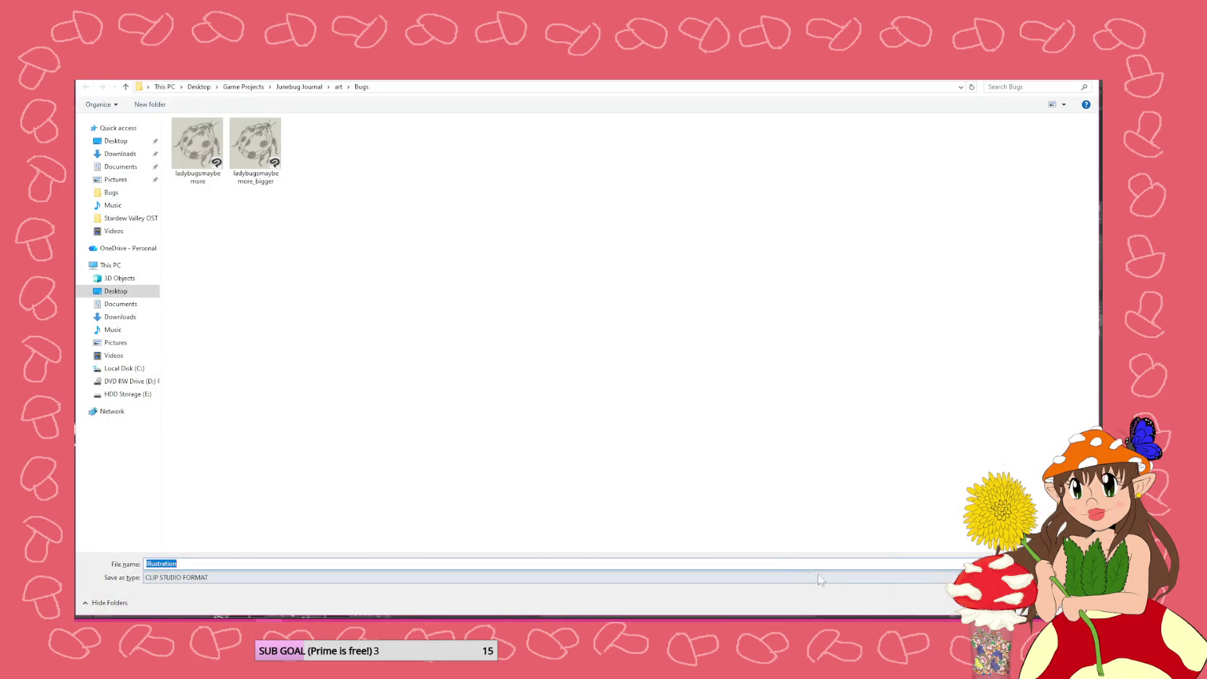
pyautogui.write('erfly')
pyautogui.press('Return')
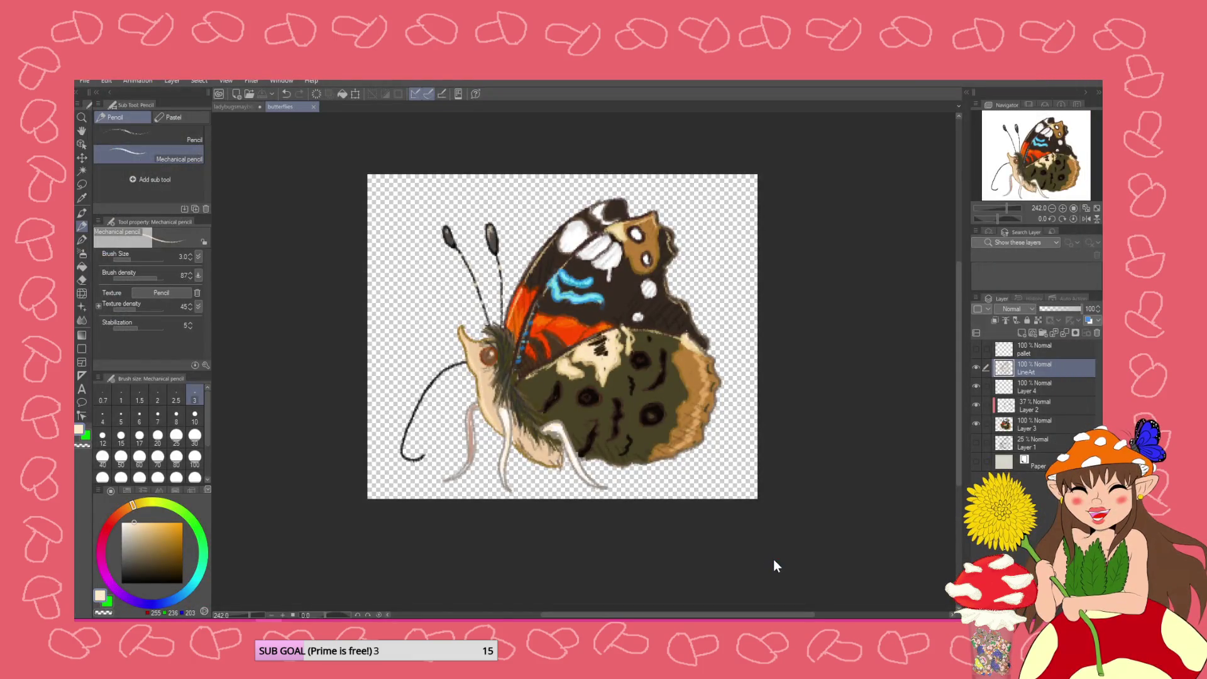